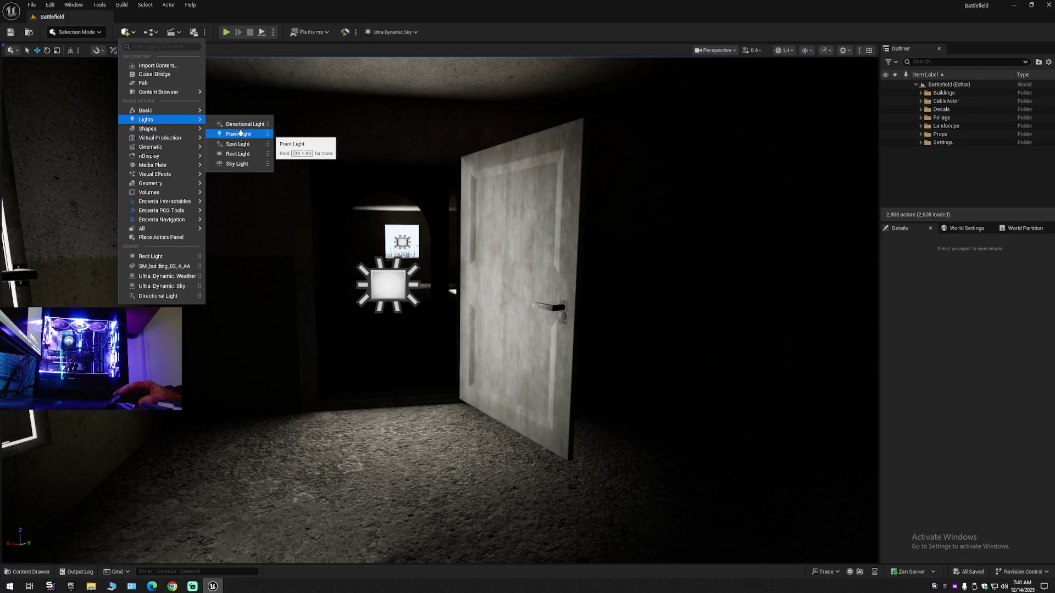
Add a point light beside the door in the dark room and raise it slightly to Z -11617
{"action": "left_click", "coordinate": [241, 134]}
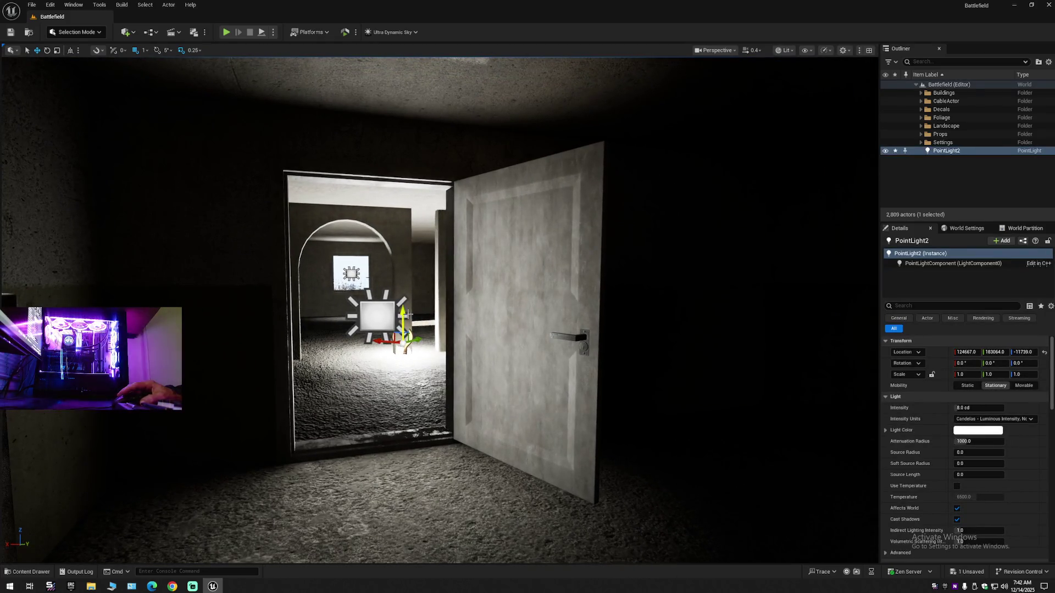
{"action": "mouse_move", "coordinate": [402, 308]}
{"action": "left_mouse_down"}
{"action": "mouse_move", "coordinate": [402, 263]}
{"action": "mouse_move", "coordinate": [437, 278]}
{"action": "mouse_move", "coordinate": [451, 245]}
{"action": "left_mouse_up"}
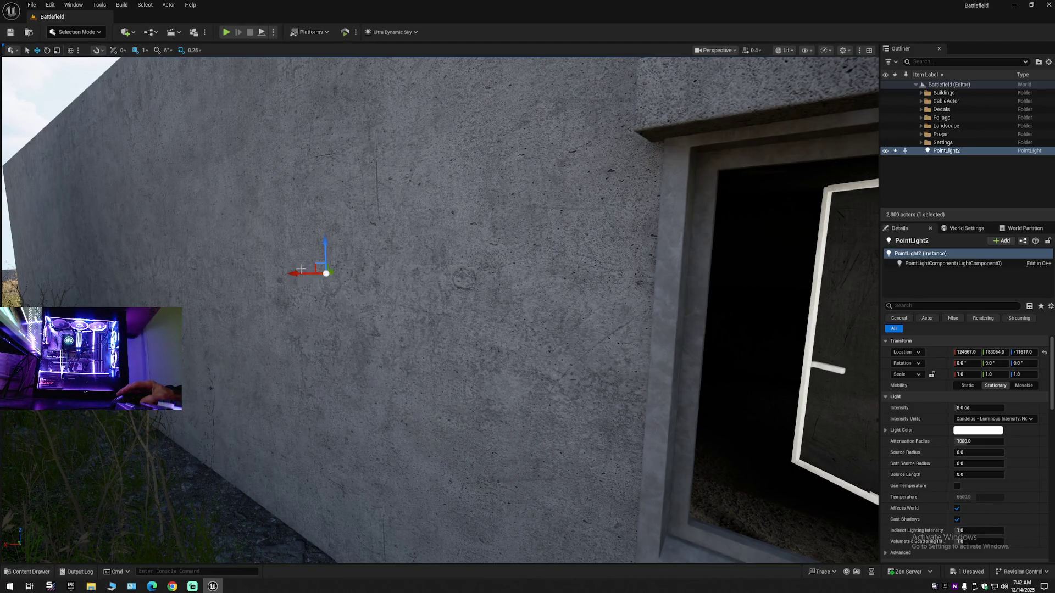
Alt-drag a copy of the point light and place it on the neighbouring room's back wall
{"action": "left_click_drag", "start_coordinate": [302, 276], "coordinate": [487, 284], "text": "alt"}
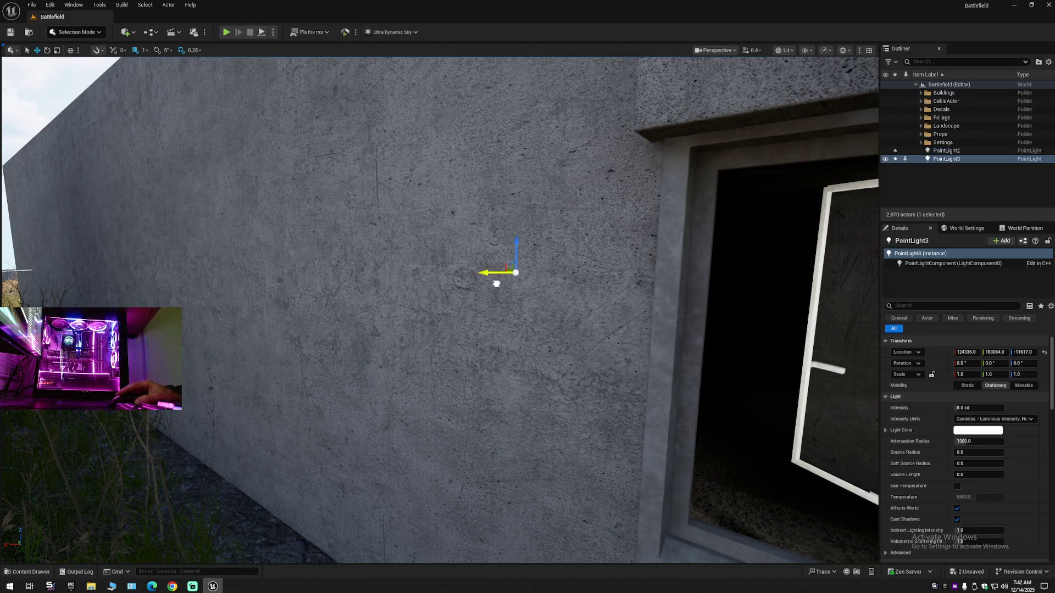
{"action": "left_click_drag", "start_coordinate": [620, 289], "coordinate": [341, 188]}
{"action": "scroll", "coordinate": [470, 233], "scroll_direction": "up", "scroll_amount": 1}
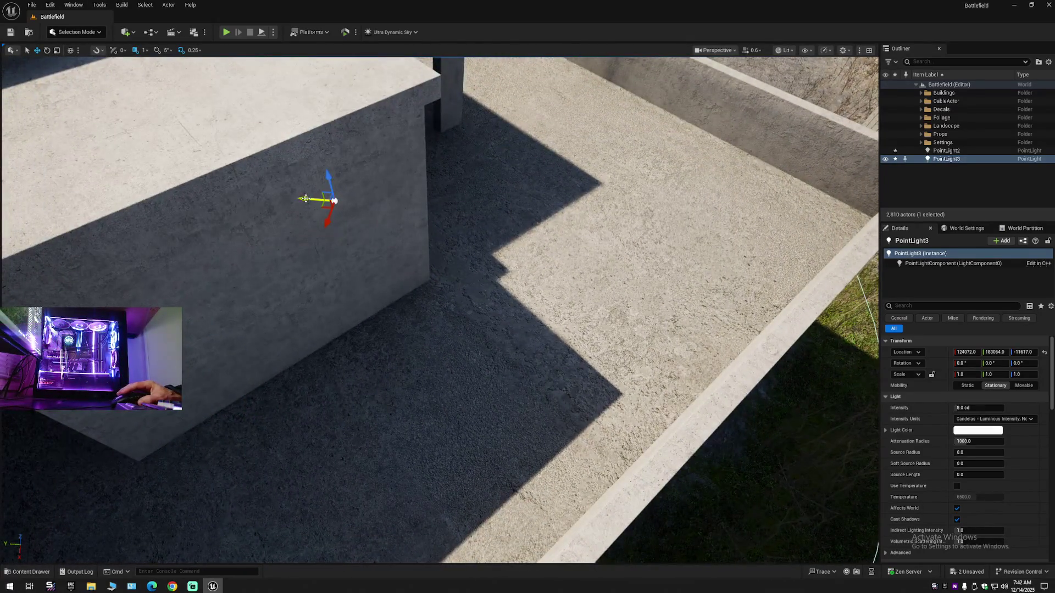
{"action": "left_click_drag", "start_coordinate": [593, 253], "coordinate": [593, 254]}
{"action": "scroll", "coordinate": [709, 263], "scroll_direction": "down", "scroll_amount": 2}
{"action": "left_click_drag", "start_coordinate": [710, 263], "coordinate": [709, 263]}
{"action": "mouse_move", "coordinate": [628, 276]}
{"action": "left_mouse_down"}
{"action": "mouse_move", "coordinate": [514, 273]}
{"action": "mouse_move", "coordinate": [737, 236]}
{"action": "mouse_move", "coordinate": [654, 240]}
{"action": "left_mouse_up"}
Reframe the room and select both point lights, PointLight2 and PointLight3
{"action": "left_click_drag", "start_coordinate": [602, 265], "coordinate": [460, 247]}
{"action": "left_click_drag", "start_coordinate": [524, 330], "coordinate": [547, 329]}
{"action": "scroll", "coordinate": [547, 328], "scroll_direction": "up", "scroll_amount": 2}
{"action": "left_click_drag", "start_coordinate": [407, 290], "coordinate": [407, 290]}
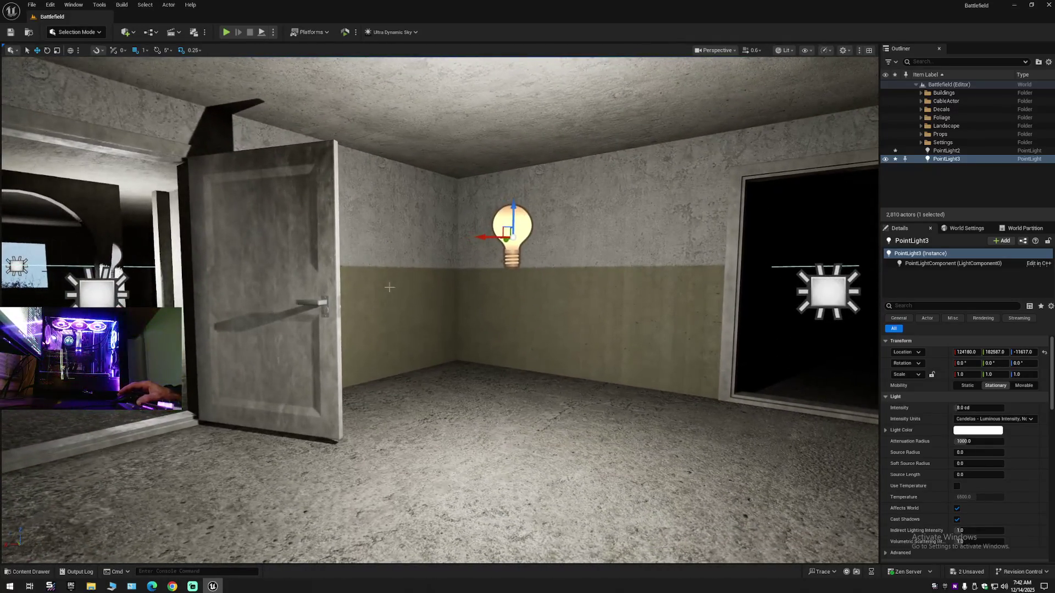
{"action": "left_click", "coordinate": [114, 256]}
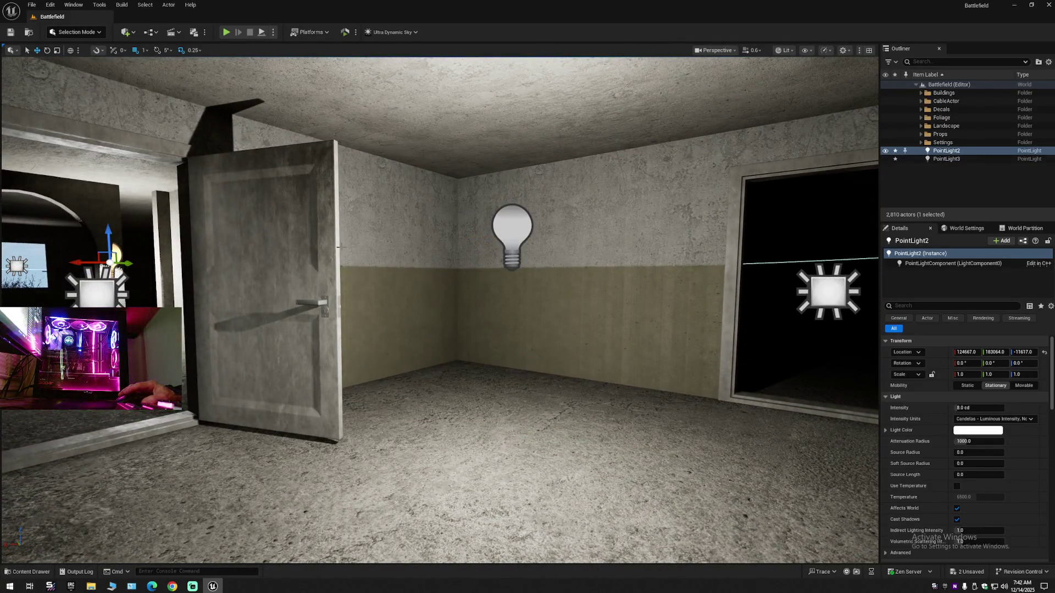
{"action": "left_click", "coordinate": [494, 231], "text": "ctrl"}
{"action": "left_click", "coordinate": [962, 354]}
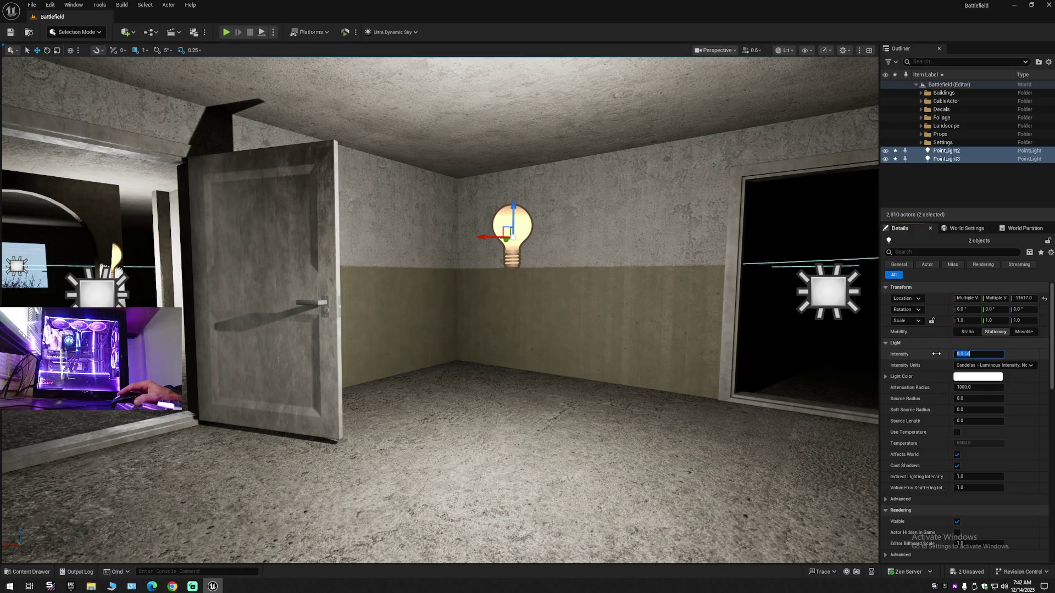
Enter 1 and then 2 as both point lights' intensity, ending at 2 cd
{"action": "type", "text": "1"}
{"action": "key", "text": "Return"}
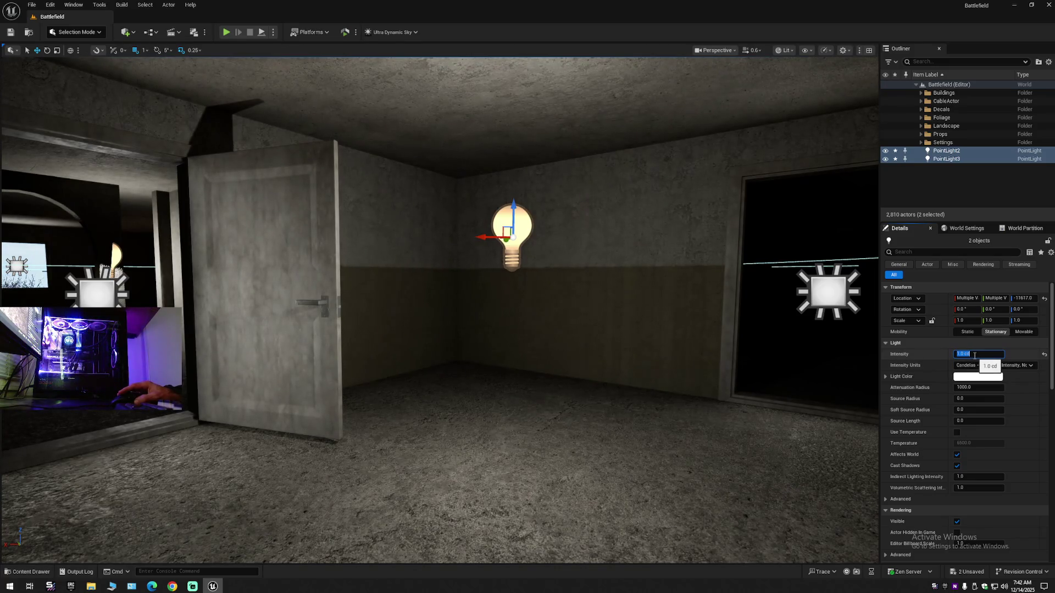
{"action": "key", "text": "Return"}
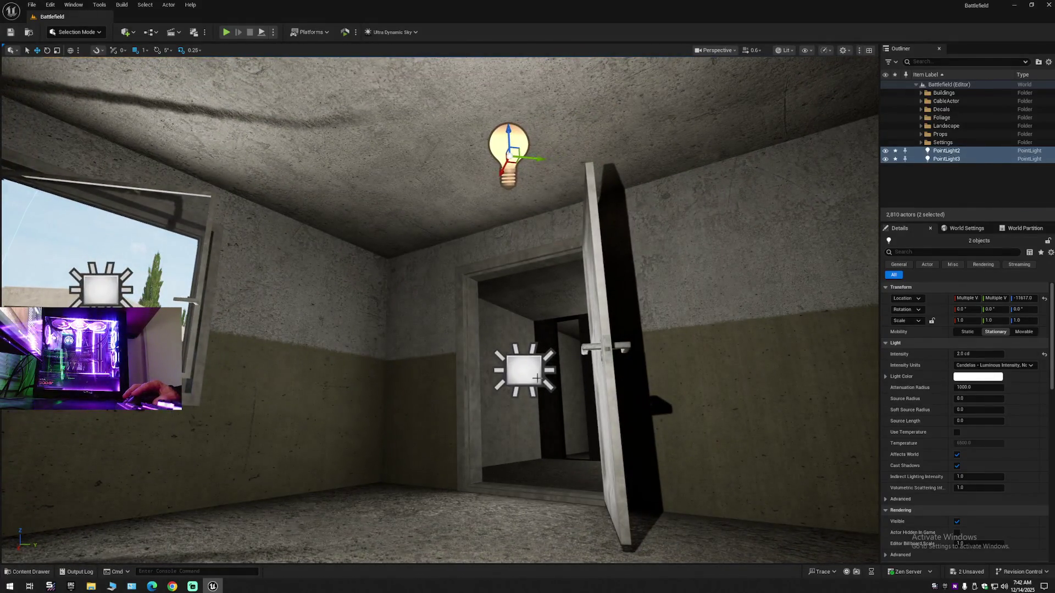
{"action": "left_click", "coordinate": [539, 378]}
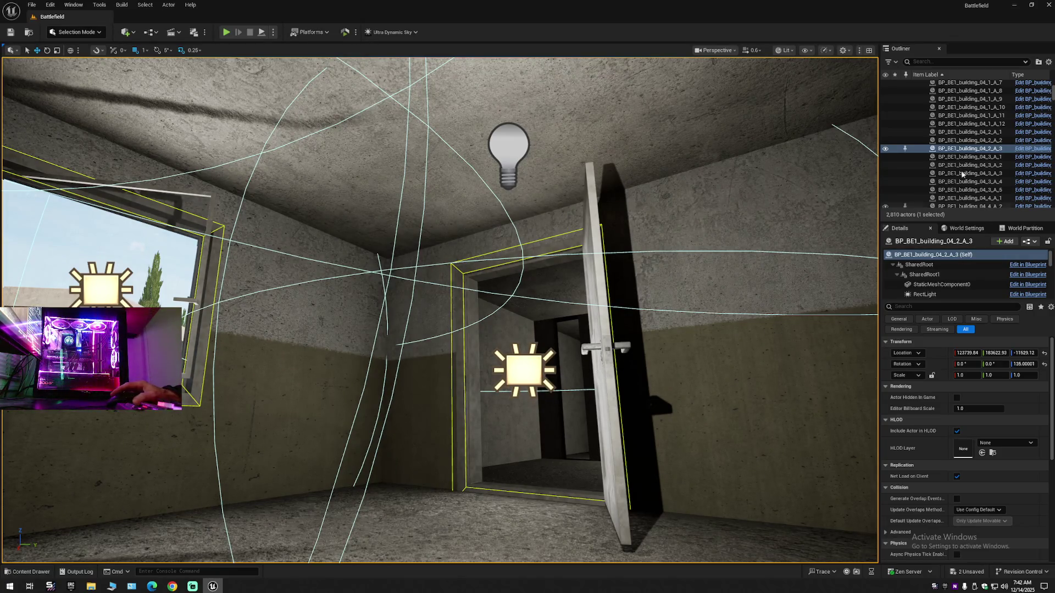
Select PointLight3 and PointLight2 and lower both slightly to about Z -11632
{"action": "left_click", "coordinate": [1048, 62]}
{"action": "left_click", "coordinate": [934, 102]}
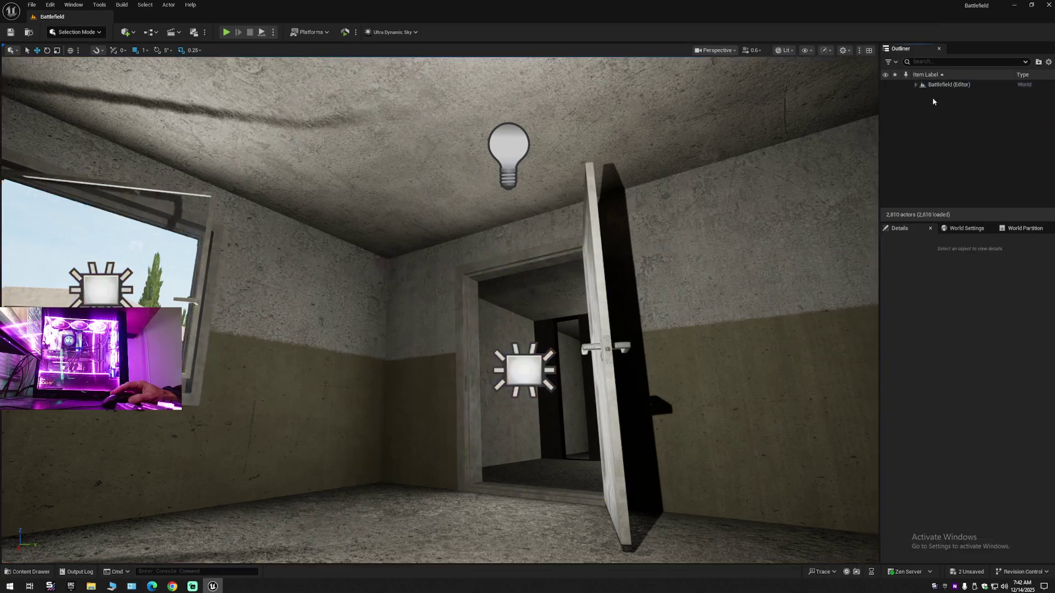
{"action": "left_click", "coordinate": [917, 85]}
{"action": "left_click_drag", "start_coordinate": [574, 222], "coordinate": [575, 221]}
{"action": "left_click", "coordinate": [486, 195]}
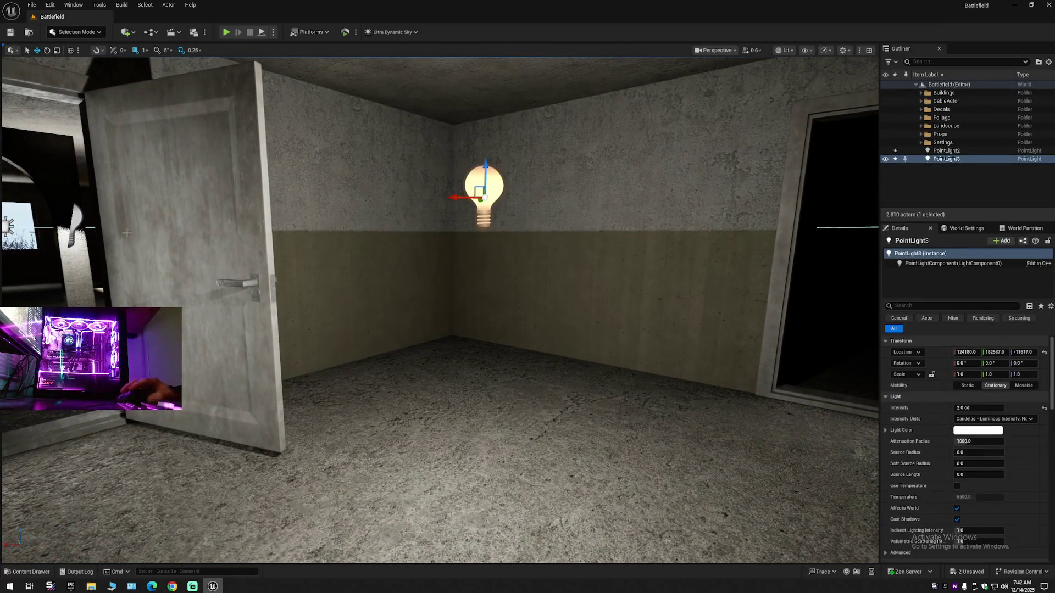
{"action": "left_click", "coordinate": [81, 220], "text": "ctrl"}
{"action": "left_click_drag", "start_coordinate": [1024, 298], "coordinate": [1024, 298]}
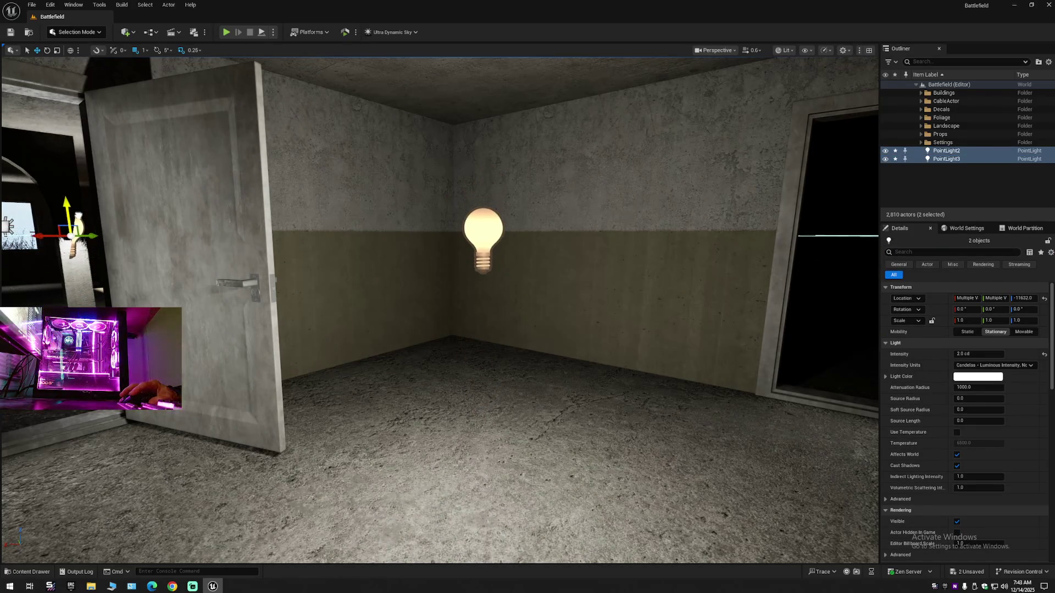
Deselect the lights, reset the Outliner view, and fly through the window into the room
{"action": "left_click_drag", "start_coordinate": [446, 356], "coordinate": [446, 357]}
{"action": "left_click_drag", "start_coordinate": [715, 268], "coordinate": [715, 269]}
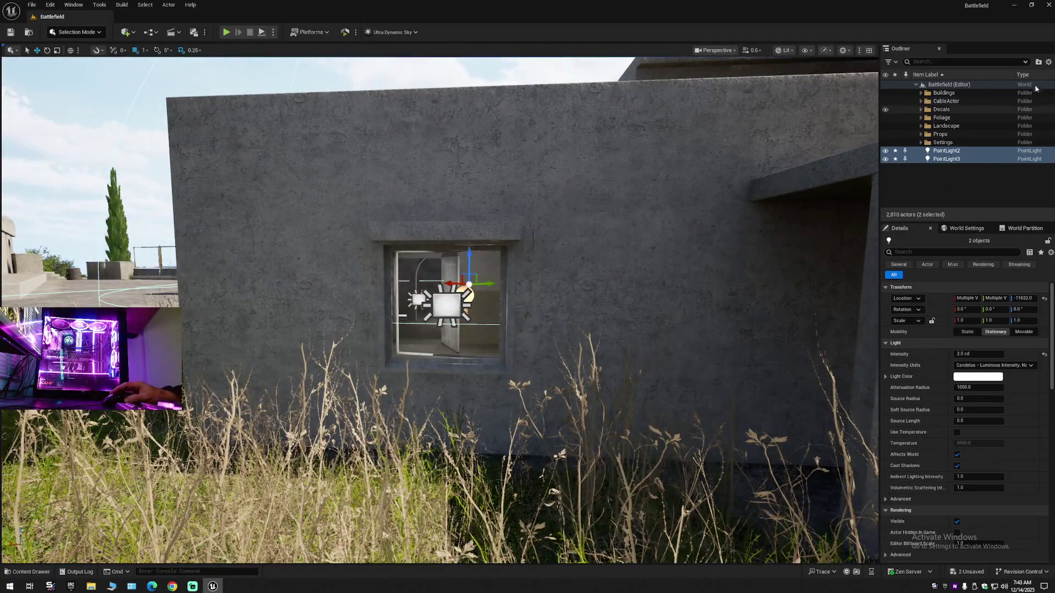
{"action": "left_click", "coordinate": [1048, 61]}
{"action": "left_click", "coordinate": [967, 104]}
{"action": "left_click", "coordinate": [919, 84]}
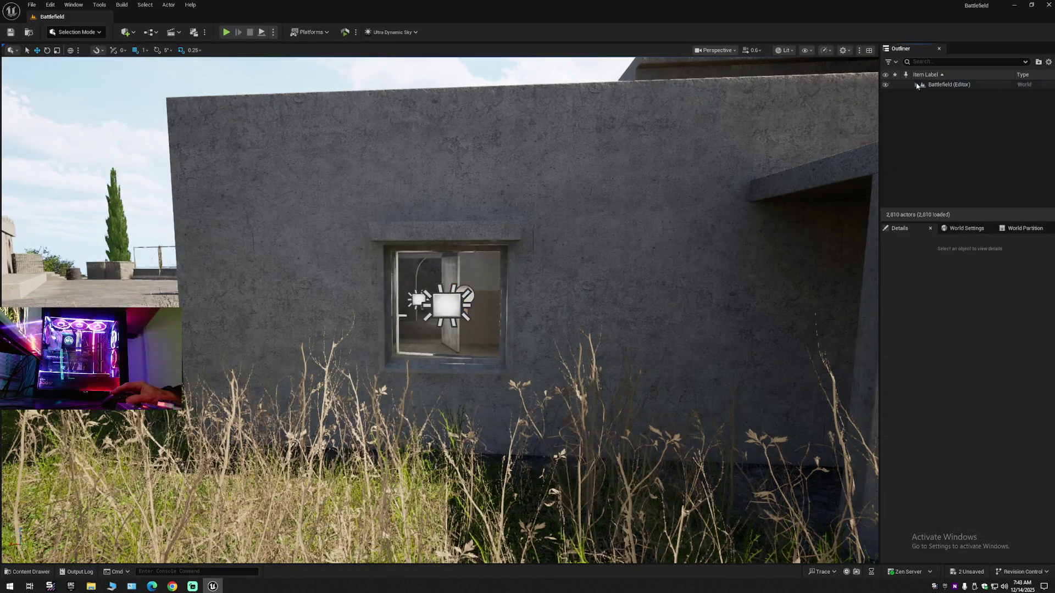
{"action": "left_click_drag", "start_coordinate": [726, 229], "coordinate": [726, 229]}
{"action": "scroll", "coordinate": [726, 230], "scroll_direction": "down", "scroll_amount": 2}
{"action": "left_click_drag", "start_coordinate": [682, 257], "coordinate": [682, 256]}
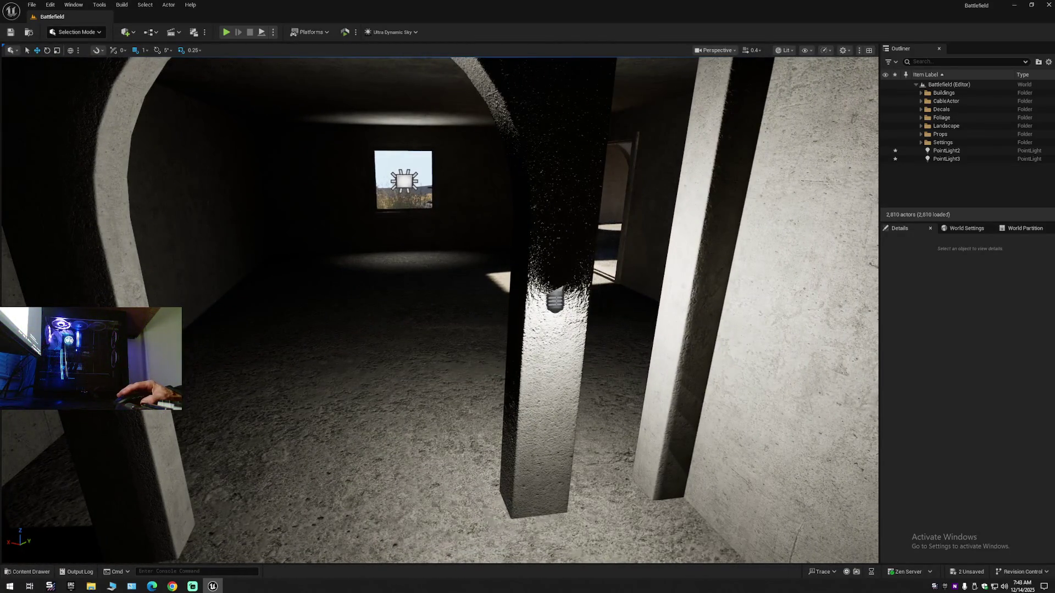
Shift PointLight2 along X toward the pillar
{"action": "left_click", "coordinate": [555, 300]}
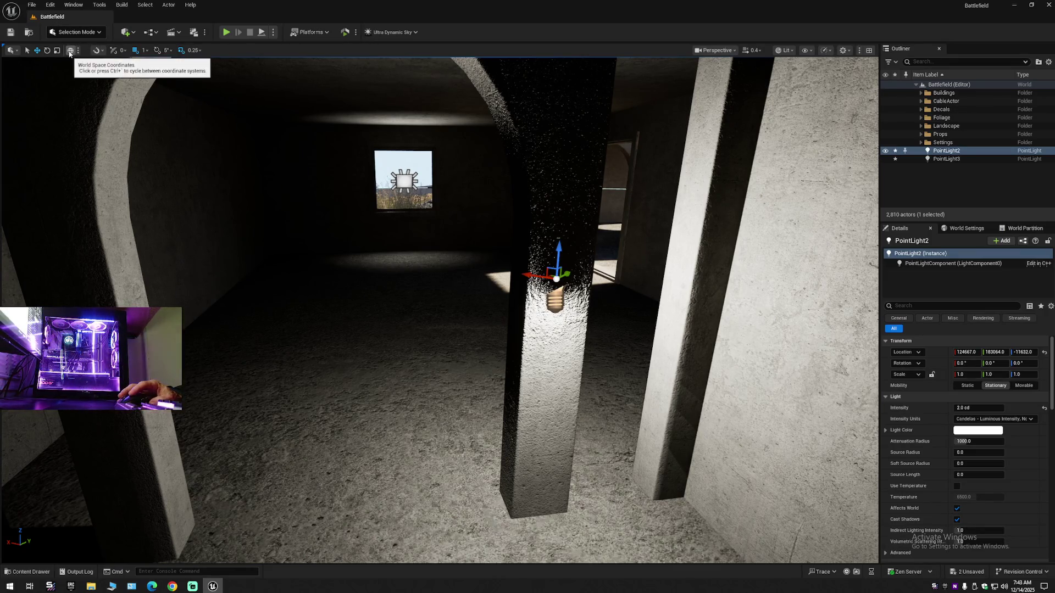
{"action": "mouse_move", "coordinate": [536, 275]}
{"action": "left_mouse_down"}
{"action": "mouse_move", "coordinate": [415, 250]}
{"action": "mouse_move", "coordinate": [373, 274]}
{"action": "mouse_move", "coordinate": [550, 277]}
{"action": "mouse_move", "coordinate": [495, 275]}
{"action": "left_mouse_up"}
{"action": "mouse_move", "coordinate": [404, 248]}
{"action": "left_mouse_down"}
{"action": "mouse_move", "coordinate": [407, 318]}
{"action": "mouse_move", "coordinate": [385, 253]}
{"action": "mouse_move", "coordinate": [404, 248]}
{"action": "left_mouse_up"}
Duplicate the light as PointLight4, position it in the arched room, and select PointLight2–4
{"action": "left_click_drag", "start_coordinate": [345, 233], "coordinate": [705, 336]}
{"action": "mouse_move", "coordinate": [768, 358]}
{"action": "left_mouse_down"}
{"action": "mouse_move", "coordinate": [715, 330]}
{"action": "mouse_move", "coordinate": [714, 395]}
{"action": "left_mouse_up"}
{"action": "left_click_drag", "start_coordinate": [440, 329], "coordinate": [440, 252]}
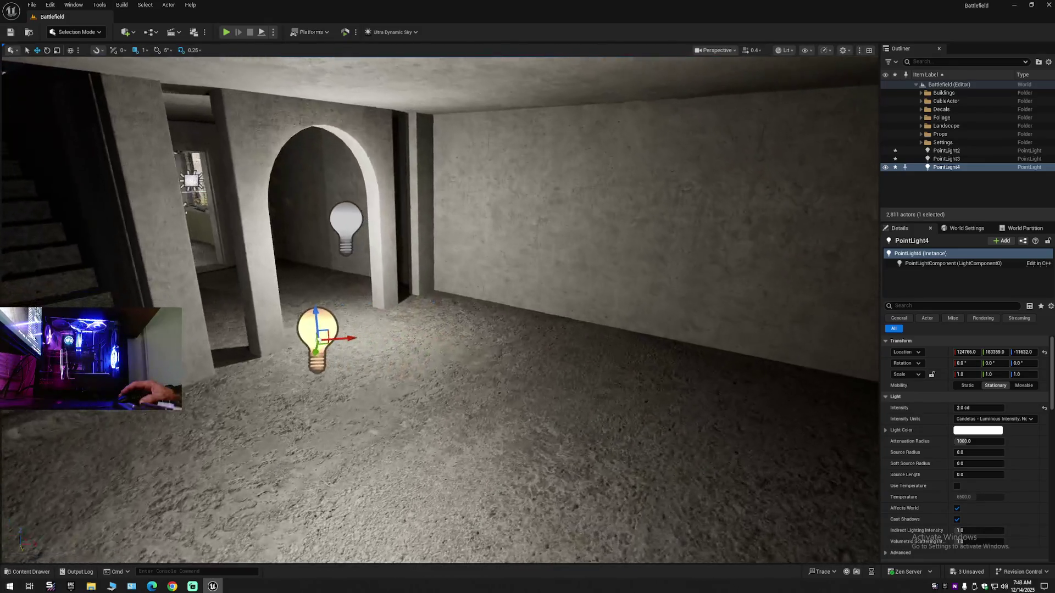
{"action": "mouse_move", "coordinate": [351, 339]}
{"action": "left_mouse_down"}
{"action": "mouse_move", "coordinate": [438, 354]}
{"action": "mouse_move", "coordinate": [308, 351]}
{"action": "left_mouse_up"}
{"action": "mouse_move", "coordinate": [576, 331]}
{"action": "left_mouse_down"}
{"action": "mouse_move", "coordinate": [571, 385]}
{"action": "mouse_move", "coordinate": [528, 385]}
{"action": "mouse_move", "coordinate": [575, 331]}
{"action": "mouse_move", "coordinate": [407, 321]}
{"action": "left_mouse_up"}
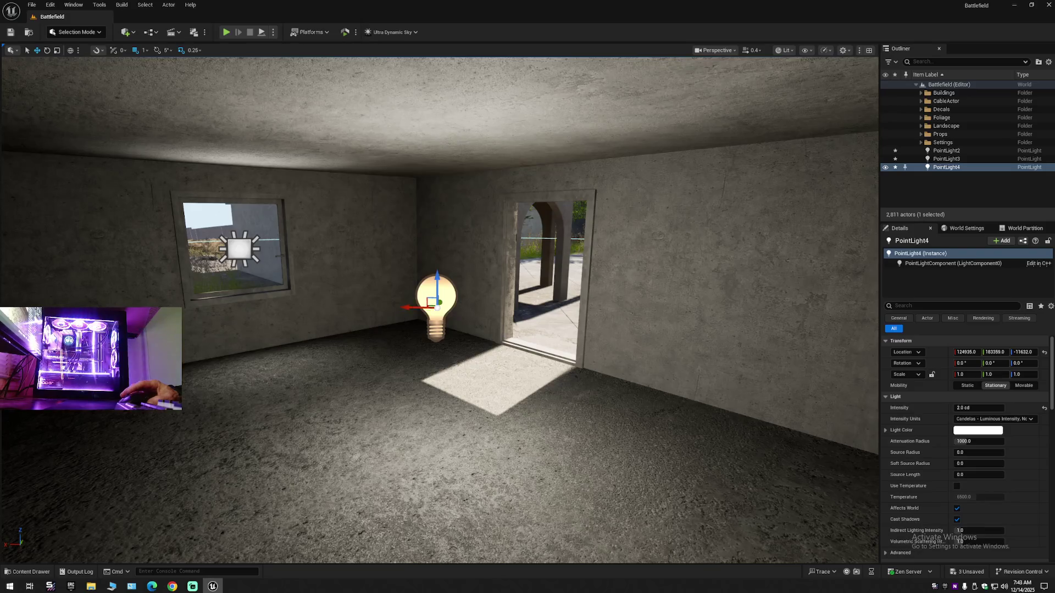
{"action": "scroll", "coordinate": [439, 307], "scroll_direction": "up", "scroll_amount": 1}
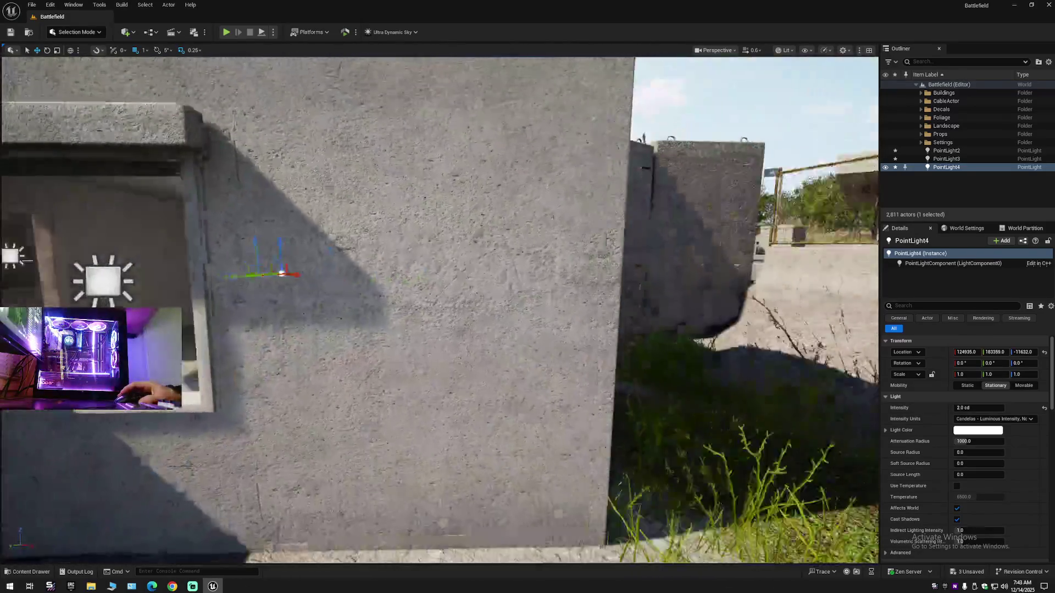
{"action": "key", "text": "s"}
{"action": "key", "text": "w"}
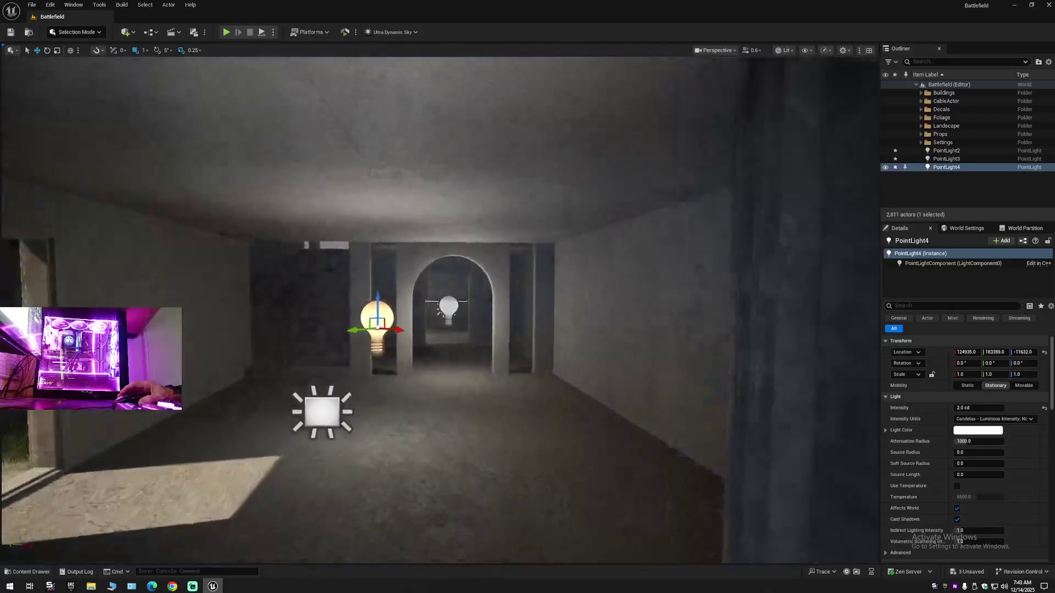
{"action": "left_click", "coordinate": [944, 151]}
{"action": "left_click", "coordinate": [944, 165], "text": "shift"}
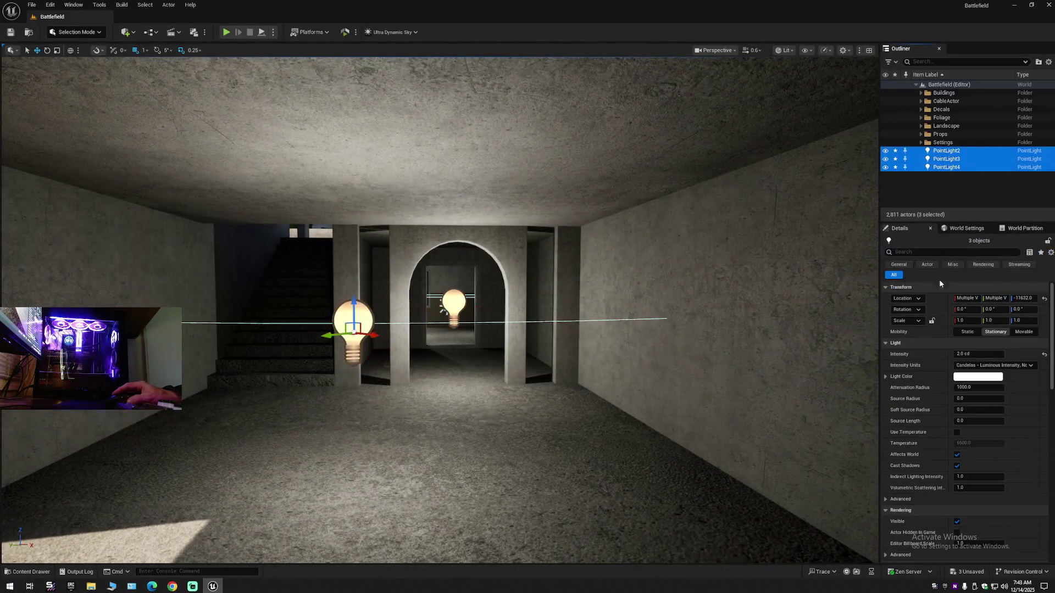
Filter Details by 'sh' and turn off Cast Shadows for all three point lights
{"action": "left_click", "coordinate": [928, 252]}
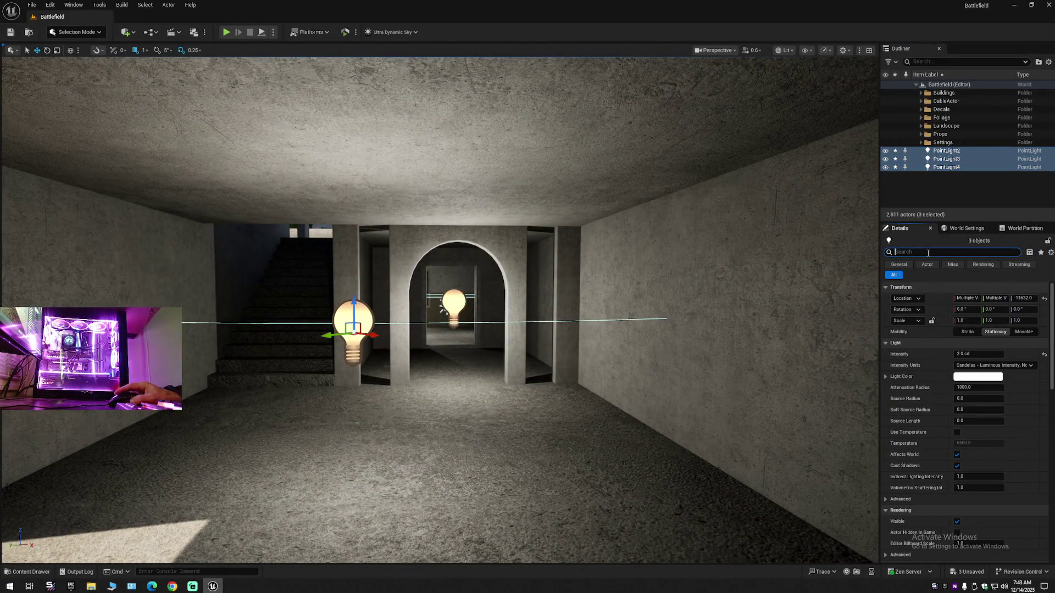
{"action": "type", "text": "sh"}
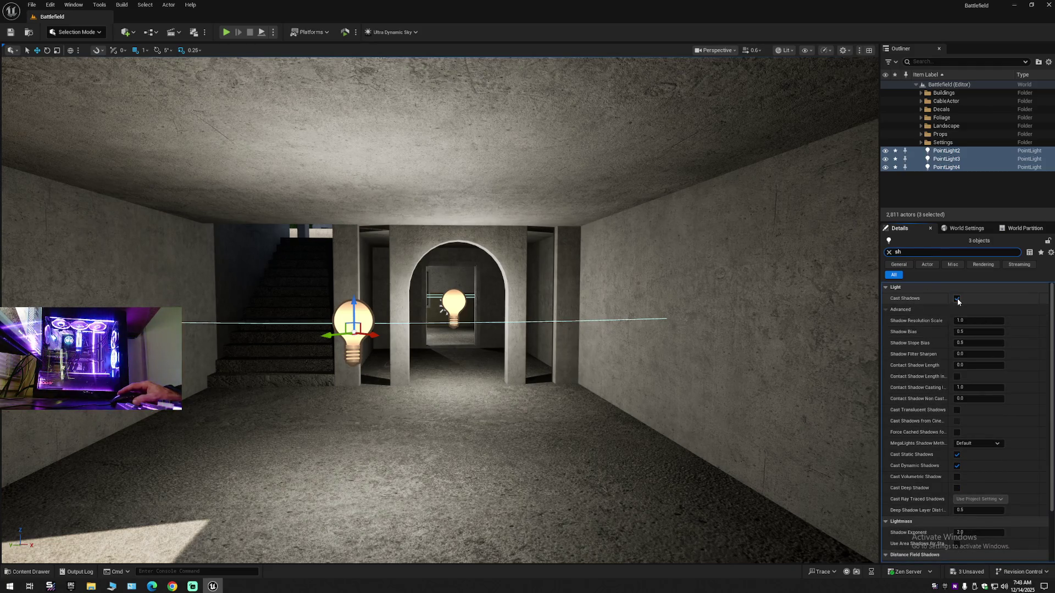
{"action": "left_click", "coordinate": [957, 299]}
{"action": "left_click", "coordinate": [957, 299]}
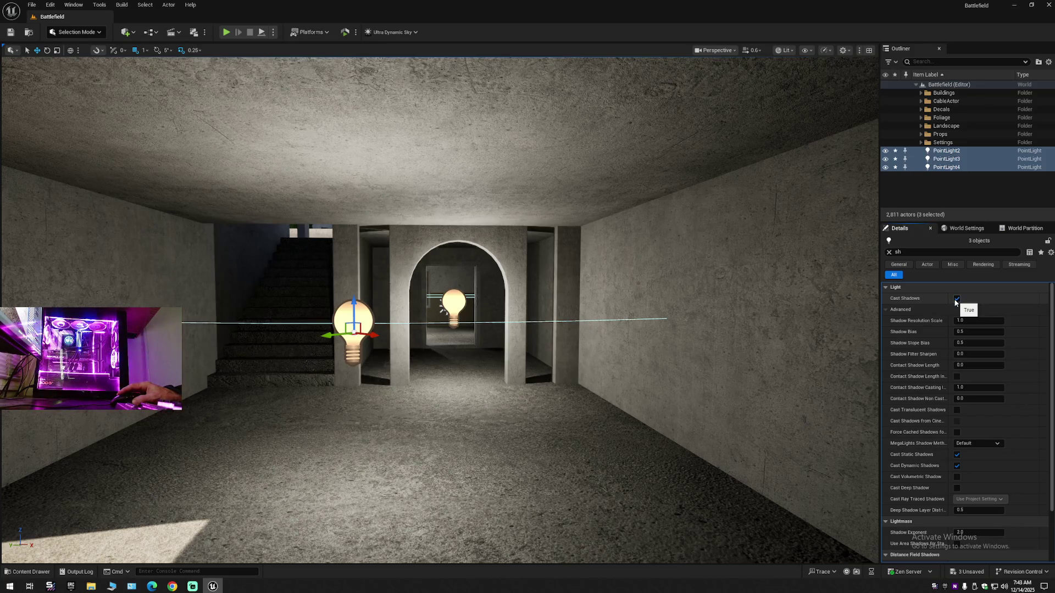
{"action": "left_click", "coordinate": [957, 299]}
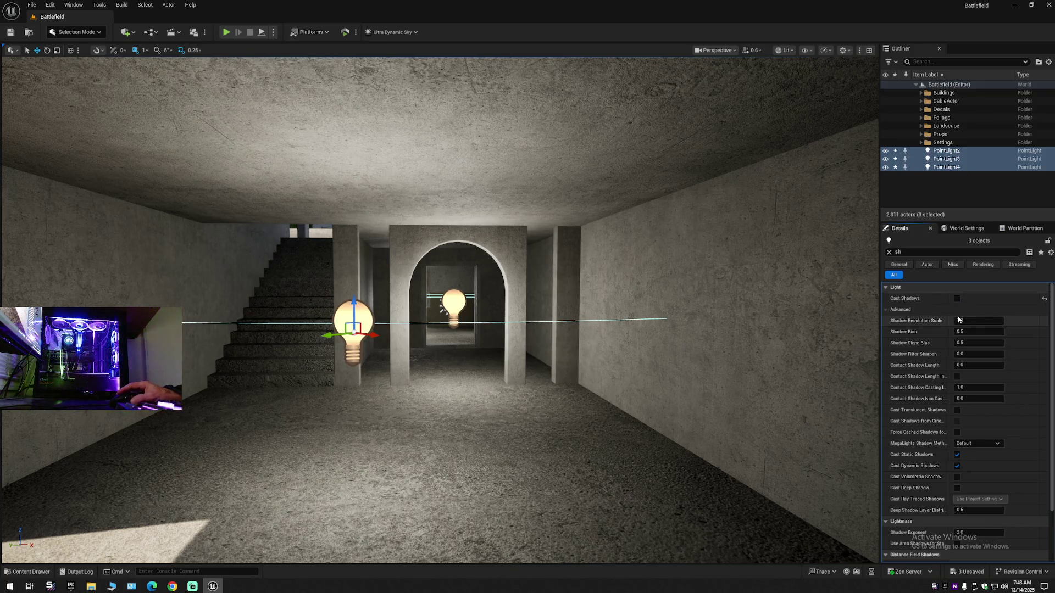
{"action": "left_click", "coordinate": [889, 252]}
{"action": "type", "text": "1"}
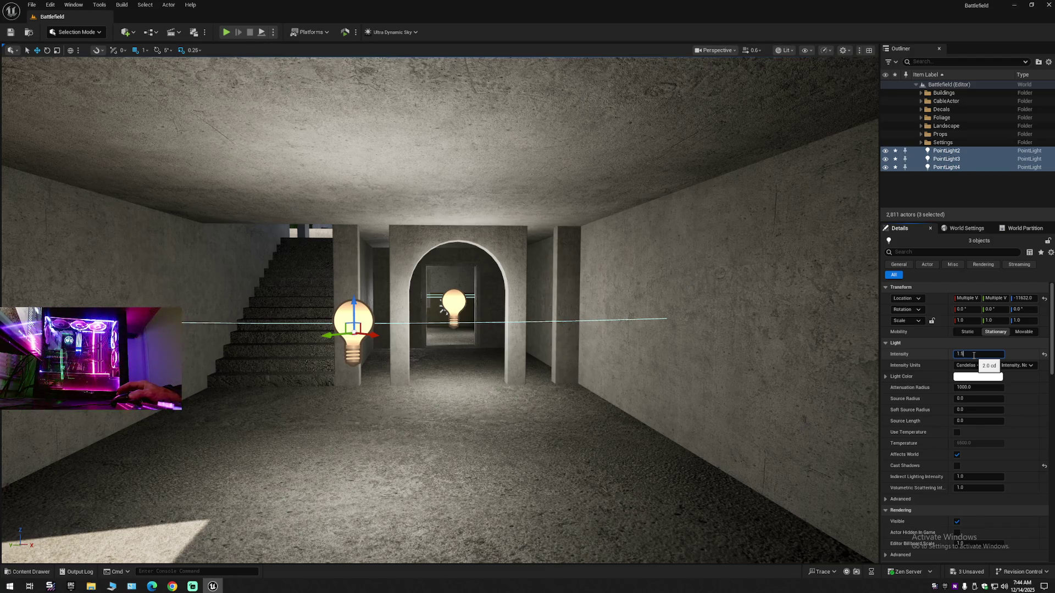
Step the three lights' intensity down through 1.5 and 1 to 0.5 cd
{"action": "key", "text": "Return"}
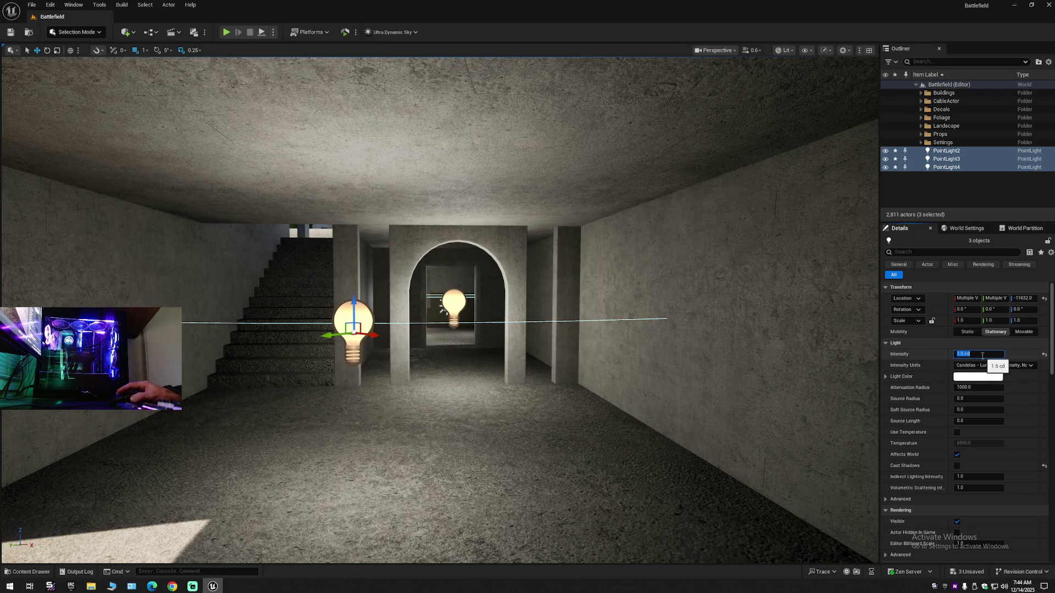
{"action": "key", "text": "Return"}
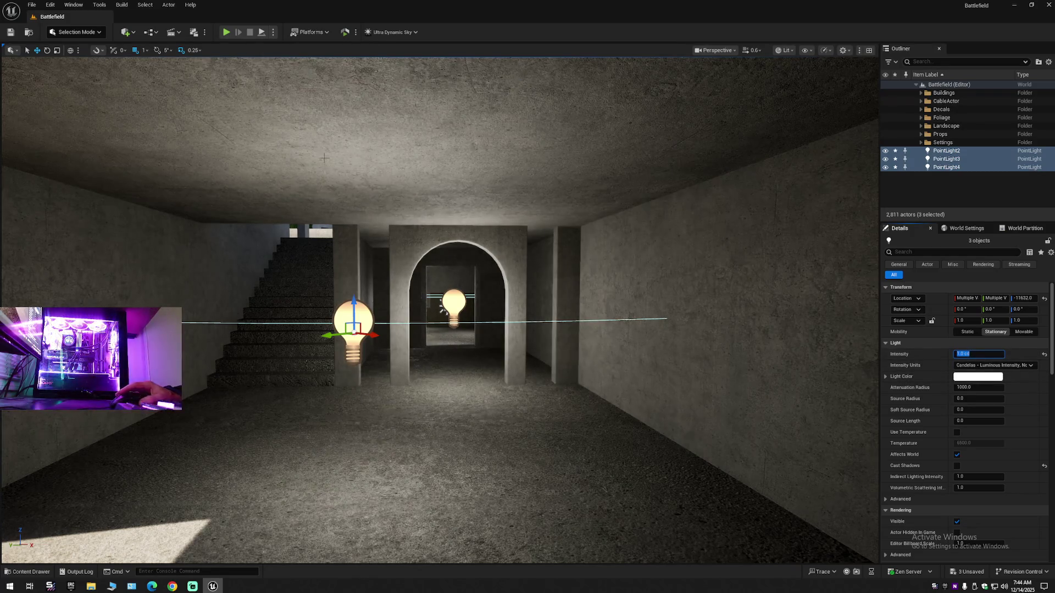
{"action": "mouse_move", "coordinate": [440, 308]}
{"action": "left_mouse_down"}
{"action": "mouse_move", "coordinate": [395, 286]}
{"action": "mouse_move", "coordinate": [406, 259]}
{"action": "mouse_move", "coordinate": [410, 291]}
{"action": "left_mouse_up"}
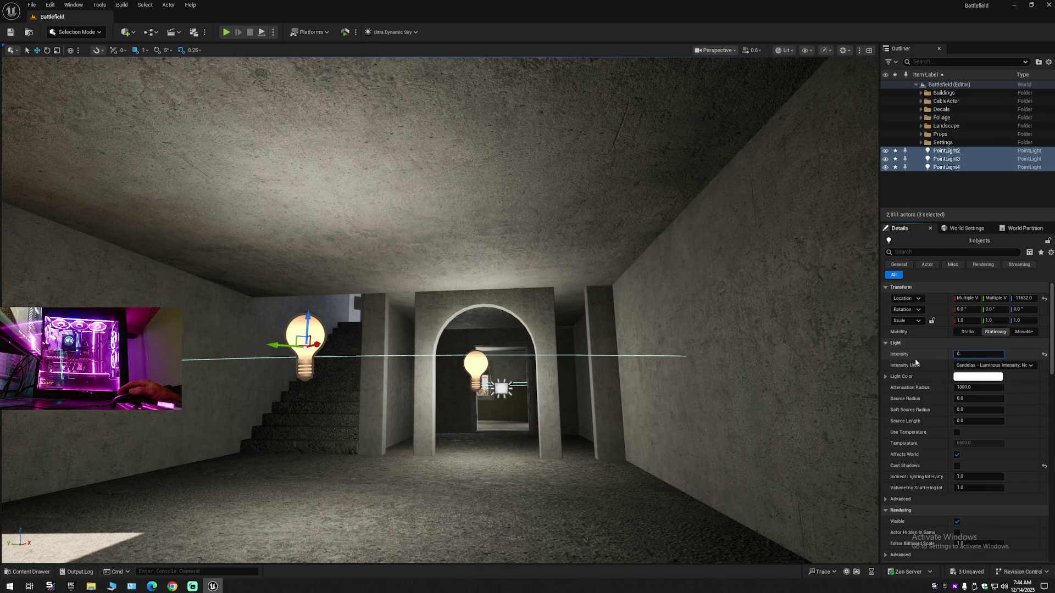
{"action": "type", "text": ".5"}
{"action": "key", "text": "Return"}
Look up toward the ceiling, then select PointLight2 alone and focus the view on it
{"action": "mouse_move", "coordinate": [641, 330]}
{"action": "left_mouse_down"}
{"action": "mouse_move", "coordinate": [593, 297]}
{"action": "mouse_move", "coordinate": [593, 330]}
{"action": "mouse_move", "coordinate": [594, 319]}
{"action": "mouse_move", "coordinate": [621, 318]}
{"action": "mouse_move", "coordinate": [594, 319]}
{"action": "mouse_move", "coordinate": [588, 299]}
{"action": "mouse_move", "coordinate": [610, 300]}
{"action": "mouse_move", "coordinate": [544, 299]}
{"action": "mouse_move", "coordinate": [571, 299]}
{"action": "mouse_move", "coordinate": [563, 301]}
{"action": "left_mouse_up"}
{"action": "scroll", "coordinate": [588, 299], "scroll_direction": "down", "scroll_amount": 2}
{"action": "scroll", "coordinate": [549, 299], "scroll_direction": "down", "scroll_amount": 1}
{"action": "left_click", "coordinate": [561, 233]}
{"action": "key", "text": "f"}
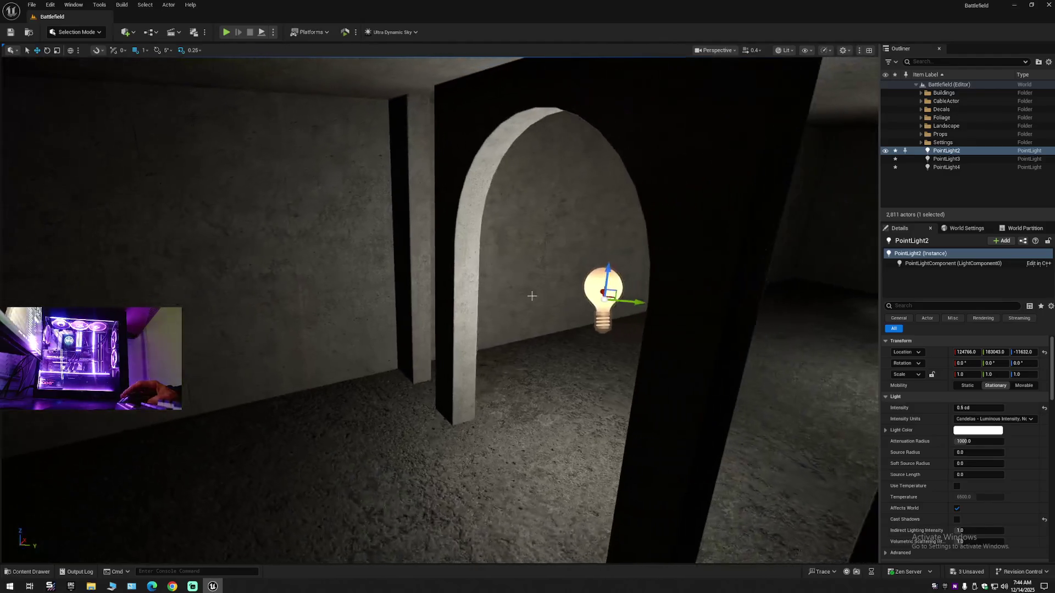
Move PointLight2 along Y toward the pillar and fly through the arch to check it
{"action": "mouse_move", "coordinate": [514, 298]}
{"action": "left_mouse_down"}
{"action": "mouse_move", "coordinate": [427, 294]}
{"action": "mouse_move", "coordinate": [259, 379]}
{"action": "mouse_move", "coordinate": [536, 379]}
{"action": "mouse_move", "coordinate": [475, 335]}
{"action": "mouse_move", "coordinate": [494, 297]}
{"action": "mouse_move", "coordinate": [527, 307]}
{"action": "mouse_move", "coordinate": [506, 341]}
{"action": "mouse_move", "coordinate": [514, 369]}
{"action": "left_mouse_up"}
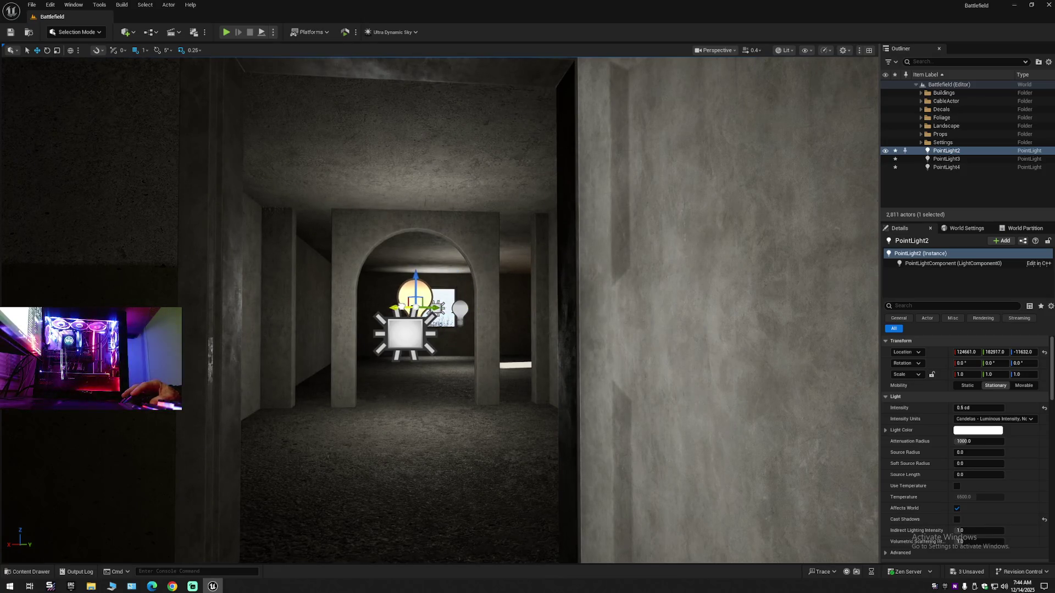
{"action": "mouse_move", "coordinate": [518, 322]}
{"action": "left_mouse_down"}
{"action": "mouse_move", "coordinate": [517, 297]}
{"action": "mouse_move", "coordinate": [555, 286]}
{"action": "mouse_move", "coordinate": [362, 311]}
{"action": "mouse_move", "coordinate": [549, 297]}
{"action": "mouse_move", "coordinate": [549, 330]}
{"action": "left_mouse_up"}
{"action": "scroll", "coordinate": [508, 311], "scroll_direction": "down", "scroll_amount": 5}
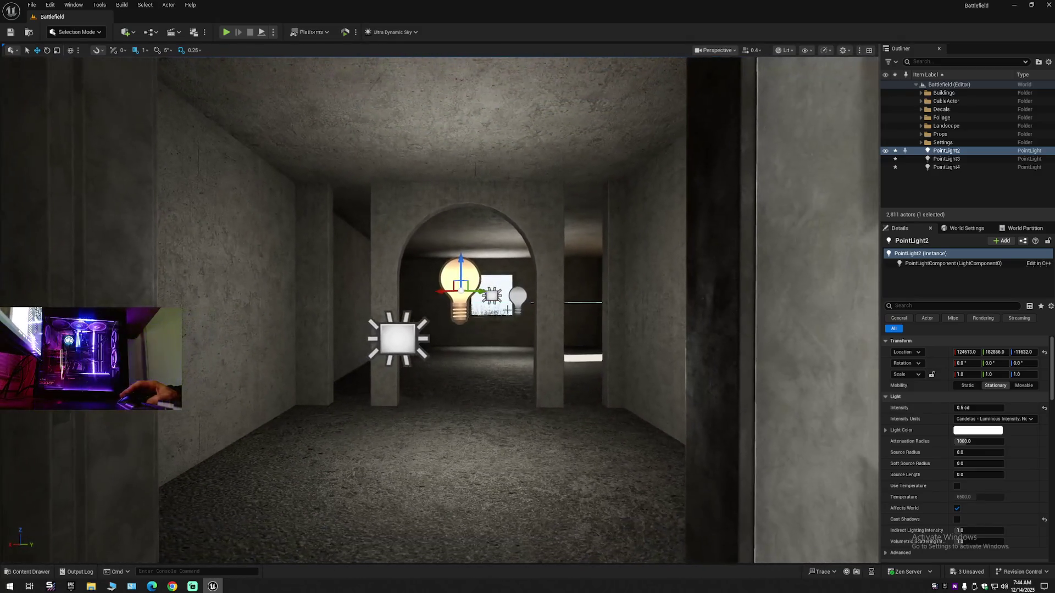
{"action": "mouse_move", "coordinate": [457, 297]}
{"action": "left_mouse_down"}
{"action": "mouse_move", "coordinate": [440, 220]}
{"action": "mouse_move", "coordinate": [440, 296]}
{"action": "left_mouse_up"}
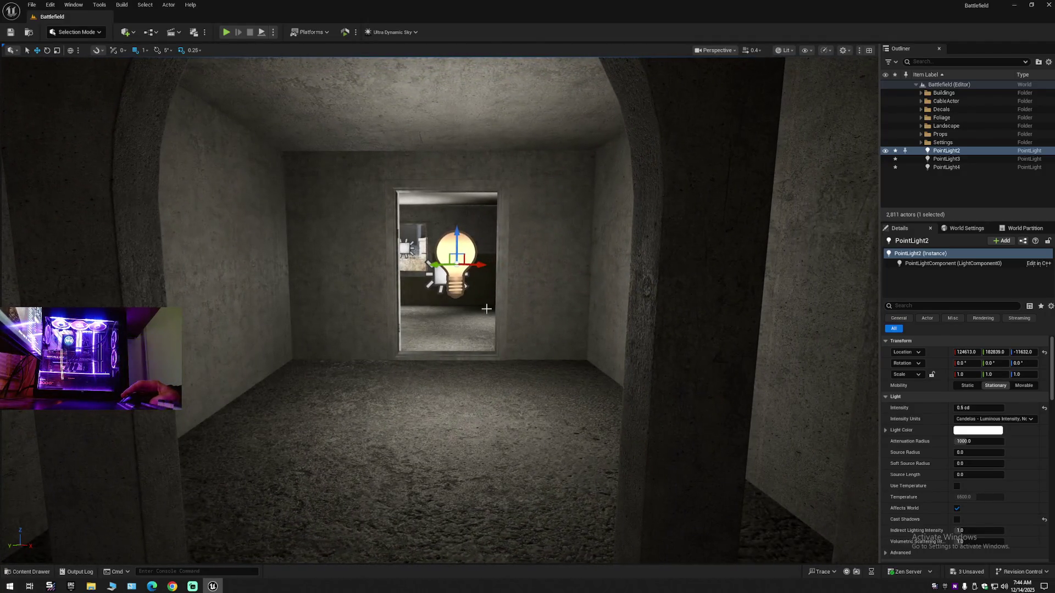
Collapse All in the Outliner, re-expand the level, and fly out into the courtyard
{"action": "left_click", "coordinate": [1048, 61]}
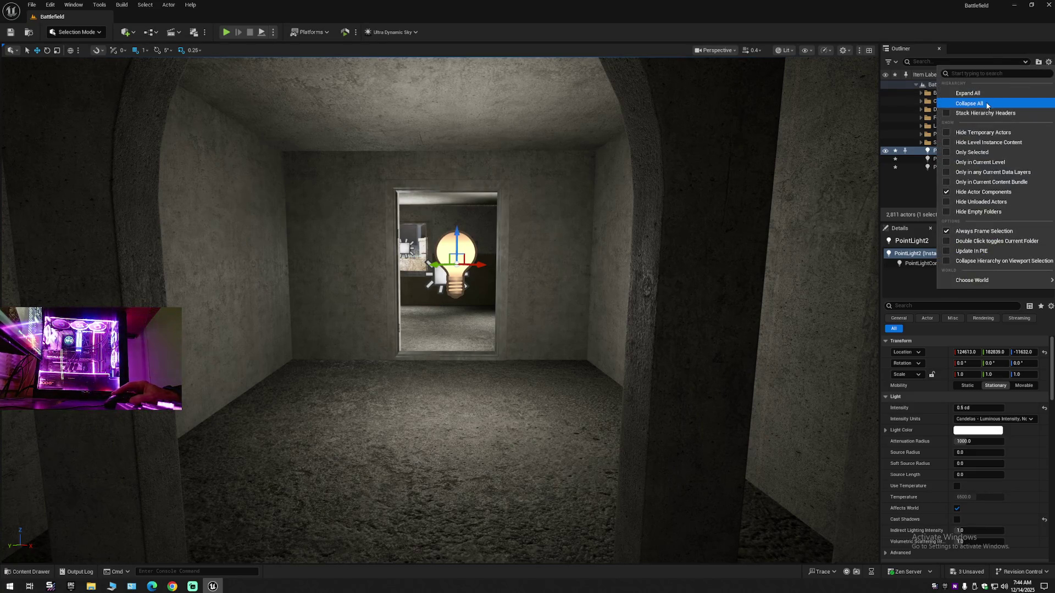
{"action": "left_click", "coordinate": [987, 103]}
{"action": "left_click", "coordinate": [916, 84]}
{"action": "left_click_drag", "start_coordinate": [810, 151], "coordinate": [769, 181]}
{"action": "mouse_move", "coordinate": [440, 308]}
{"action": "left_mouse_down"}
{"action": "mouse_move", "coordinate": [437, 264]}
{"action": "mouse_move", "coordinate": [451, 248]}
{"action": "mouse_move", "coordinate": [434, 236]}
{"action": "mouse_move", "coordinate": [423, 308]}
{"action": "mouse_move", "coordinate": [385, 306]}
{"action": "mouse_move", "coordinate": [392, 277]}
{"action": "mouse_move", "coordinate": [373, 278]}
{"action": "left_mouse_up"}
{"action": "scroll", "coordinate": [396, 305], "scroll_direction": "down", "scroll_amount": 3}
{"action": "scroll", "coordinate": [421, 307], "scroll_direction": "up", "scroll_amount": 3}
{"action": "scroll", "coordinate": [388, 306], "scroll_direction": "down", "scroll_amount": 3}
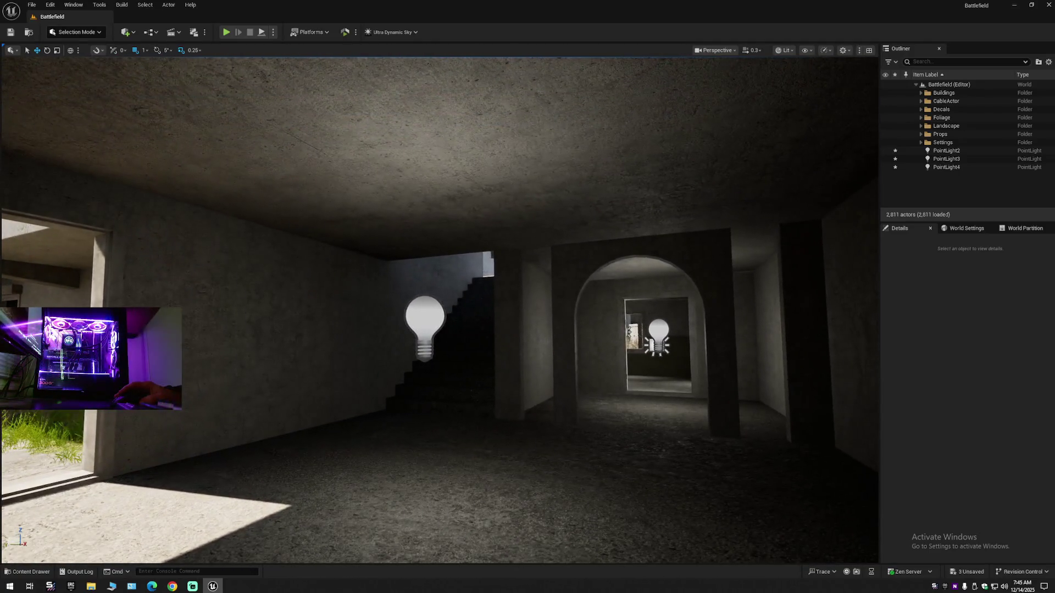
Switch PointLight2, 3 and 4 to Lumens and try intensities of 1 and 5 lm
{"action": "left_click", "coordinate": [437, 322]}
{"action": "left_click", "coordinate": [934, 150], "text": "shift"}
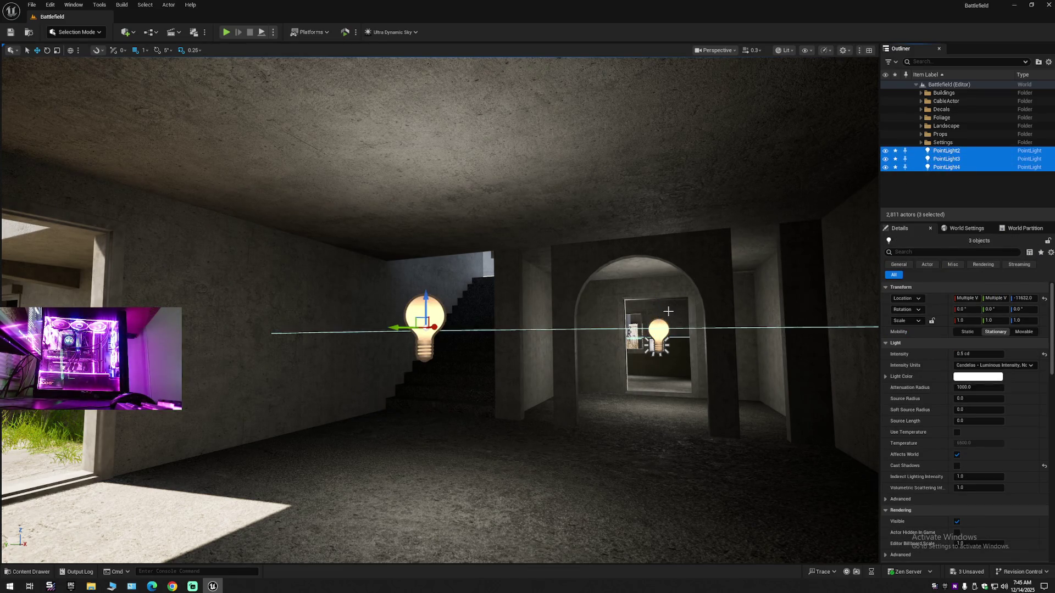
{"action": "left_click", "coordinate": [971, 367]}
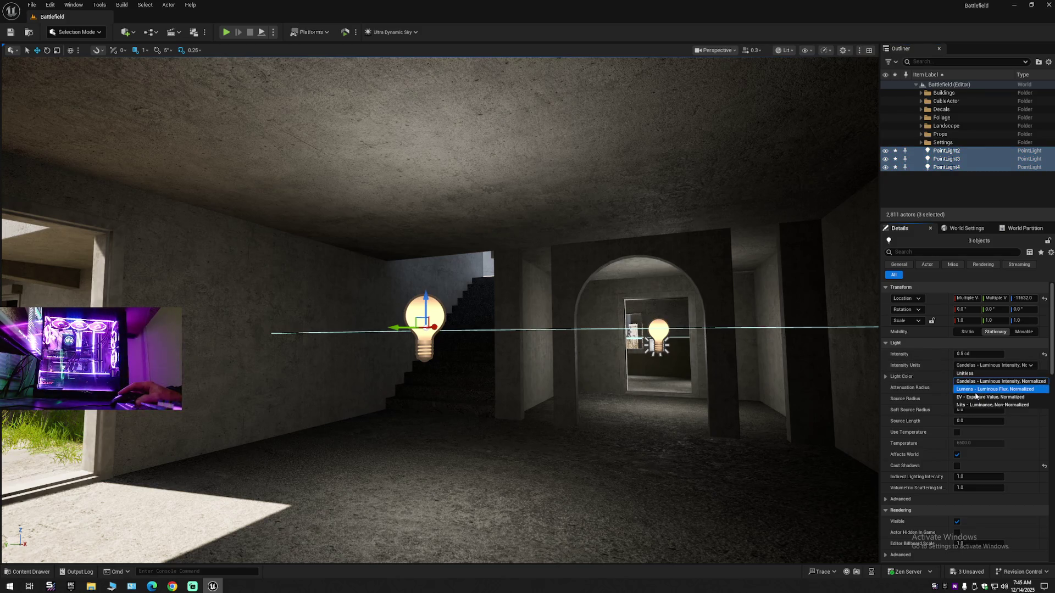
{"action": "left_click", "coordinate": [971, 389]}
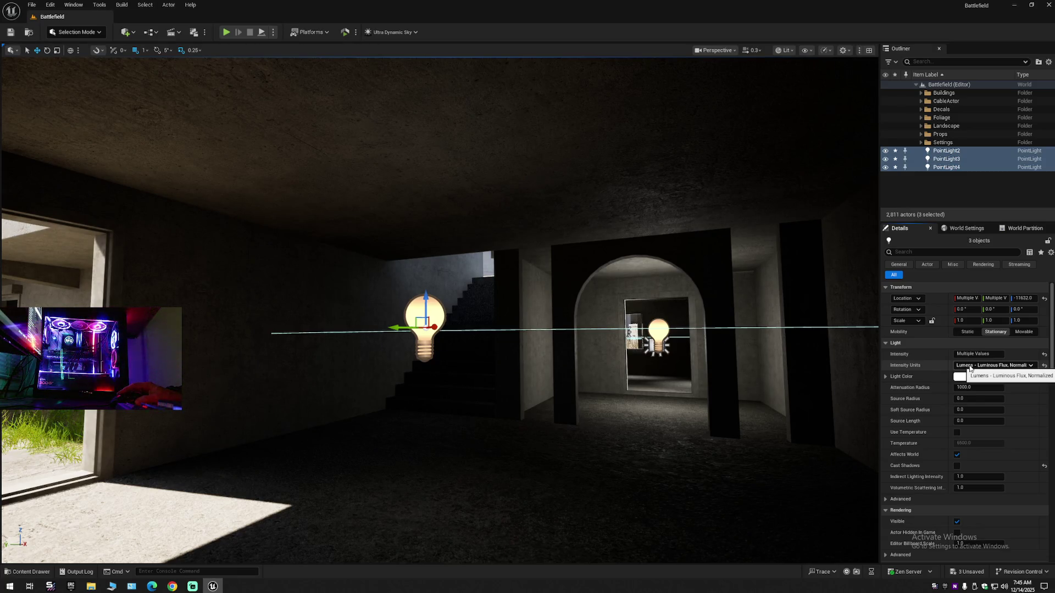
{"action": "left_click", "coordinate": [1043, 356]}
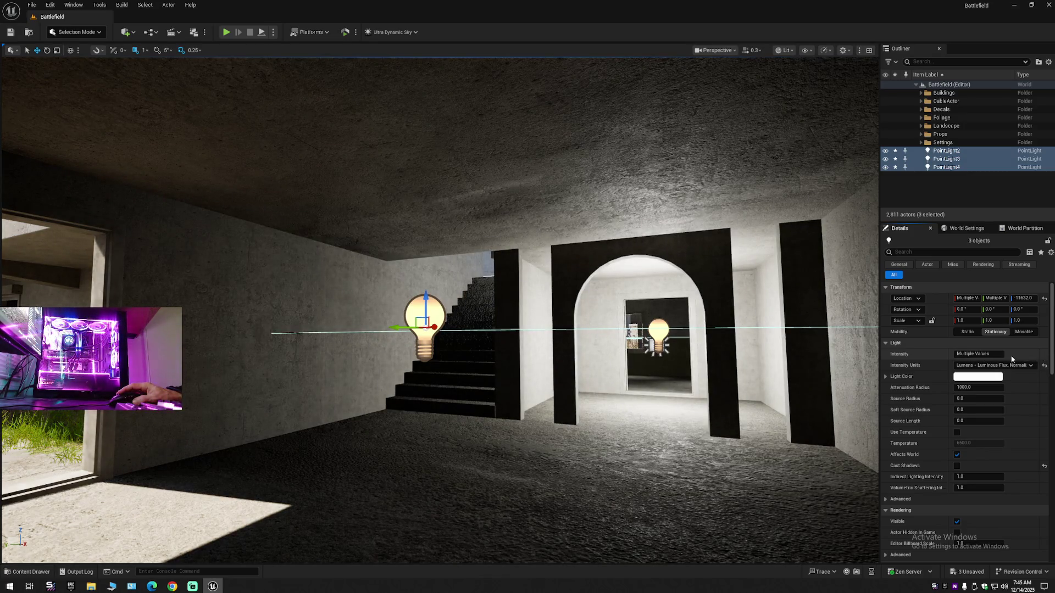
{"action": "left_click", "coordinate": [980, 354]}
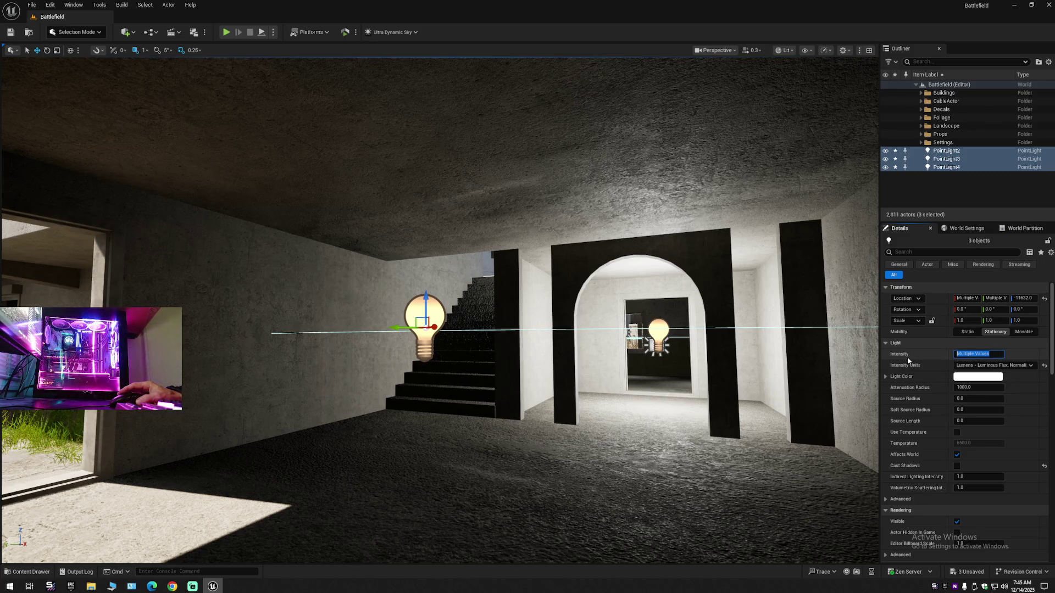
{"action": "type", "text": "1"}
{"action": "key", "text": "Return"}
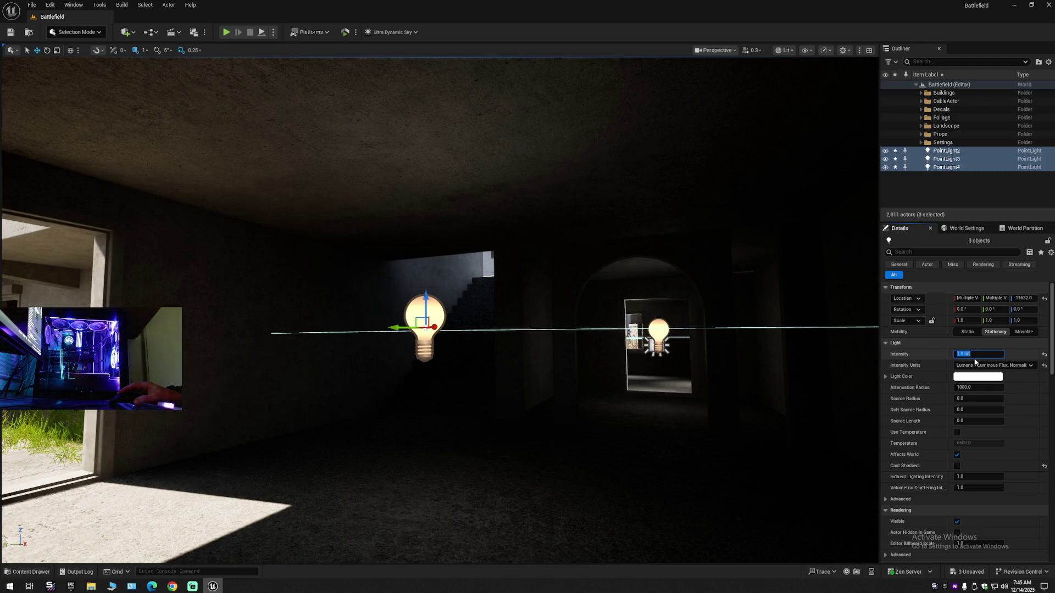
{"action": "key", "text": "Return"}
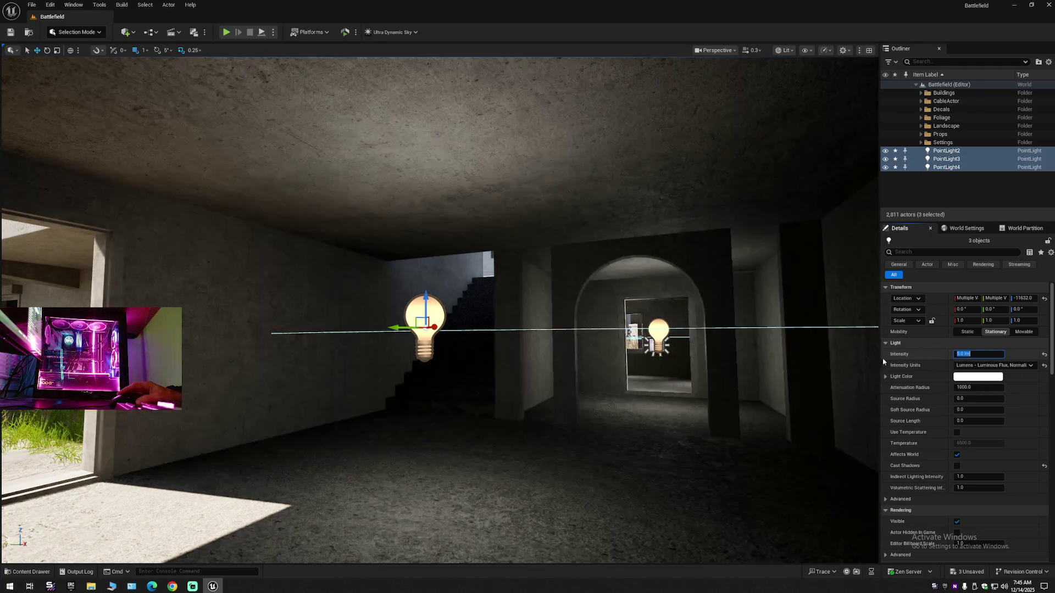
Undo the lumen intensity and set the lights' Intensity Units back to Candelas
{"action": "mouse_move", "coordinate": [674, 403]}
{"action": "left_mouse_down"}
{"action": "mouse_move", "coordinate": [604, 403]}
{"action": "mouse_move", "coordinate": [687, 398]}
{"action": "mouse_move", "coordinate": [681, 374]}
{"action": "left_mouse_up"}
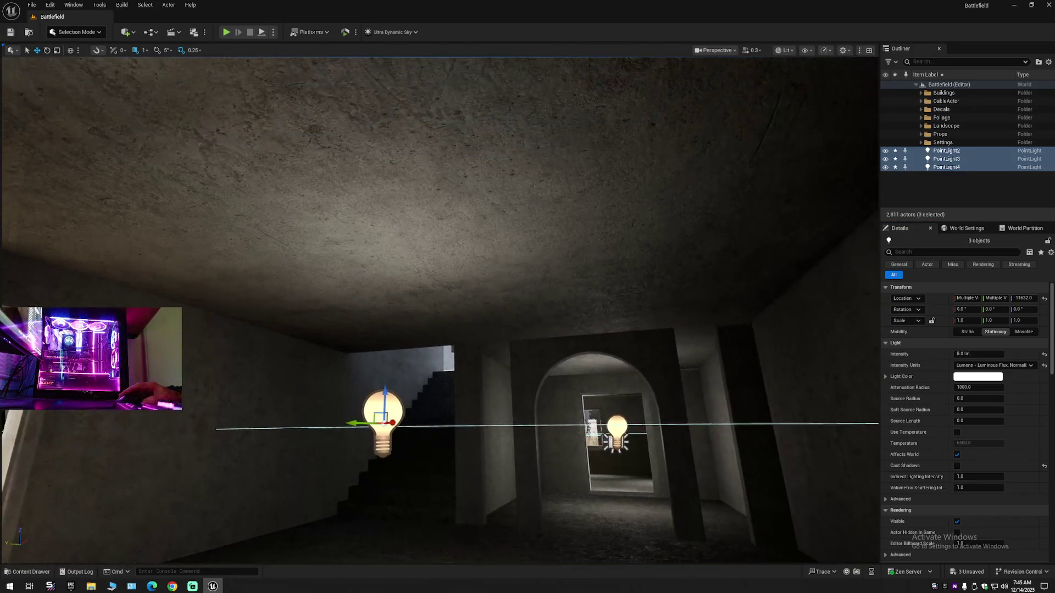
{"action": "key", "text": "ctrl+z"}
{"action": "left_click", "coordinate": [988, 367]}
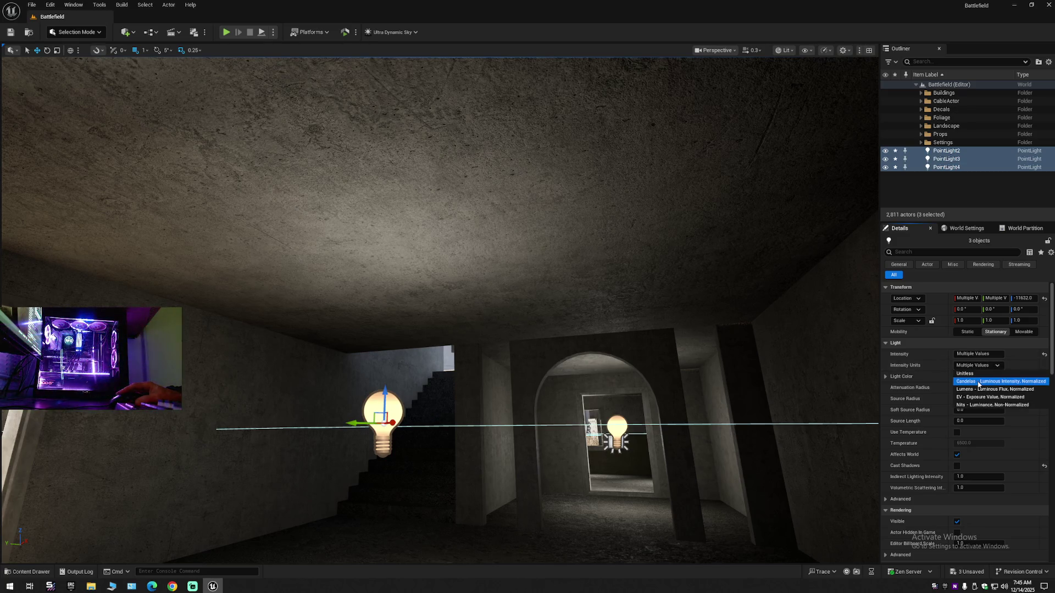
{"action": "left_click", "coordinate": [979, 384]}
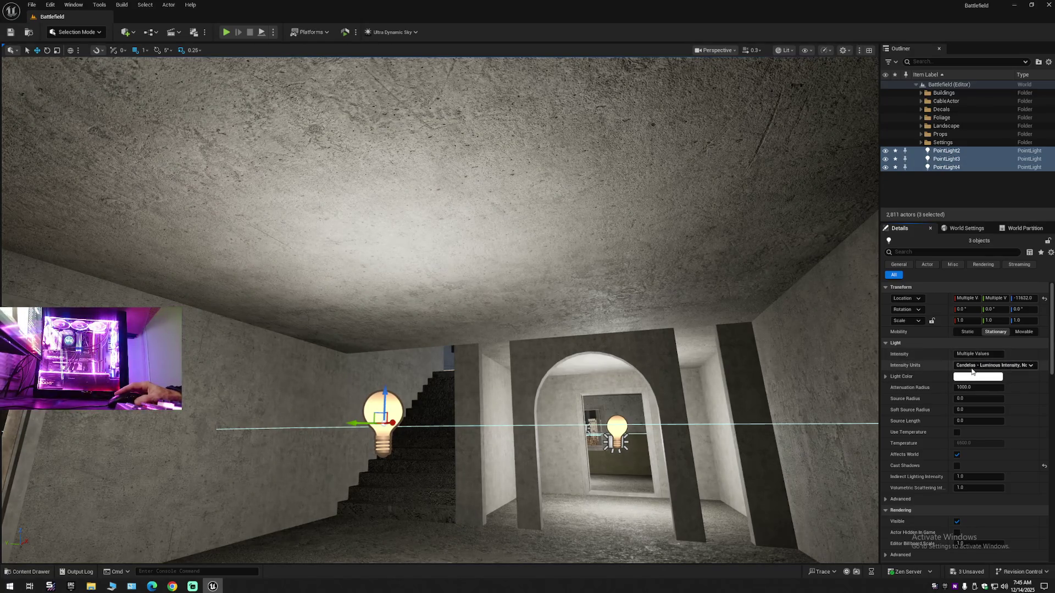
{"action": "left_click", "coordinate": [989, 366]}
{"action": "left_click", "coordinate": [974, 380]}
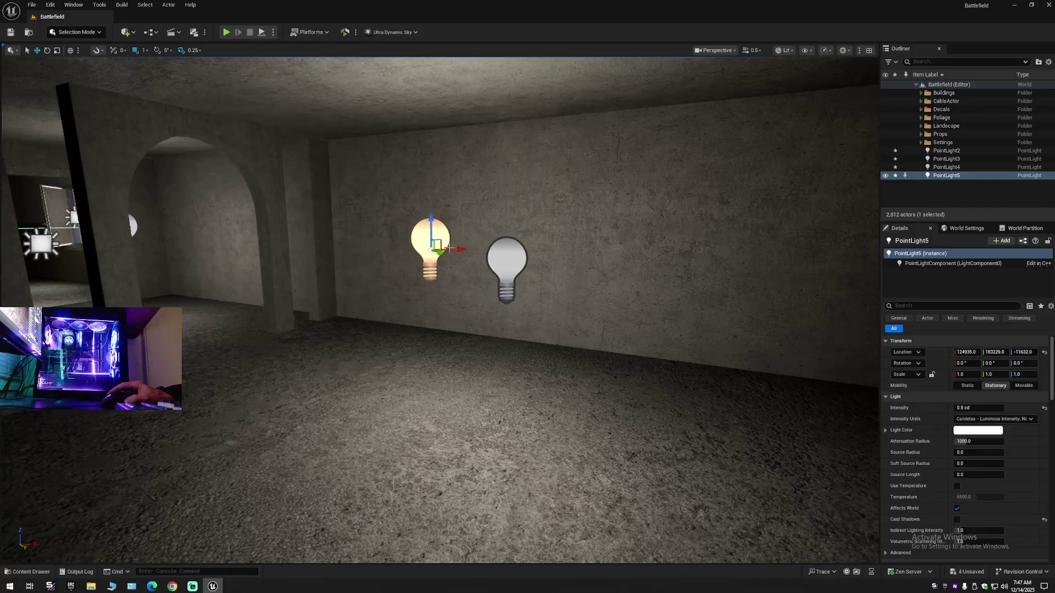
Slide PointLight5 along X to the archway column
{"action": "mouse_move", "coordinate": [437, 247]}
{"action": "left_mouse_down"}
{"action": "mouse_move", "coordinate": [376, 256]}
{"action": "mouse_move", "coordinate": [429, 243]}
{"action": "left_mouse_up"}
{"action": "key", "text": "ctrl+z"}
{"action": "mouse_move", "coordinate": [748, 255]}
{"action": "left_mouse_down"}
{"action": "mouse_move", "coordinate": [629, 257]}
{"action": "mouse_move", "coordinate": [431, 289]}
{"action": "left_mouse_up"}
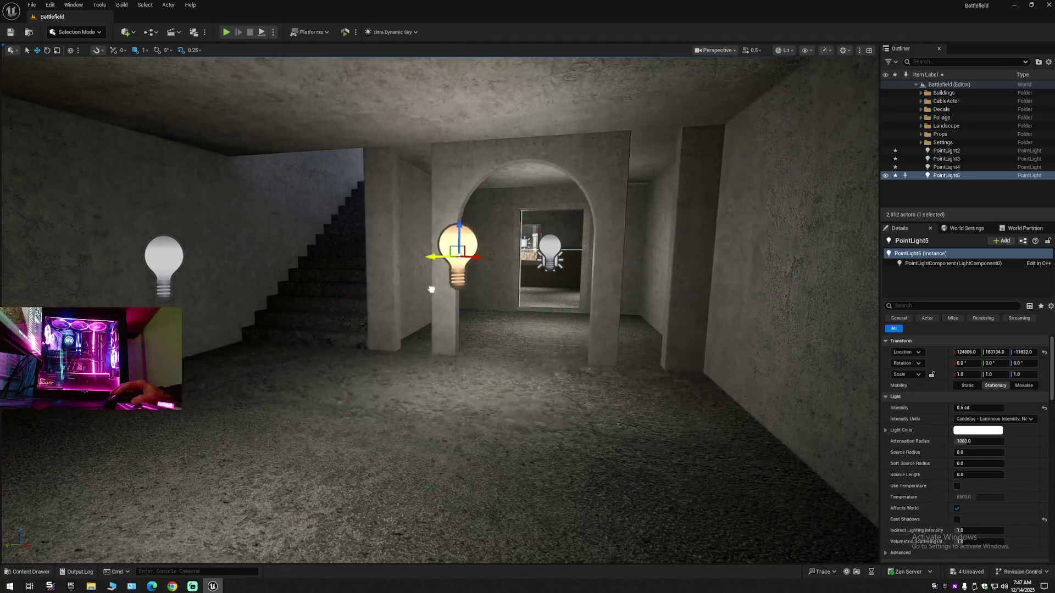
{"action": "left_click_drag", "start_coordinate": [429, 243], "coordinate": [429, 243]}
Alt-drag a copy, PointLight6, further along the building and select it with PointLight4
{"action": "mouse_move", "coordinate": [522, 324]}
{"action": "left_mouse_down"}
{"action": "mouse_move", "coordinate": [385, 233]}
{"action": "mouse_move", "coordinate": [299, 281]}
{"action": "mouse_move", "coordinate": [302, 251]}
{"action": "left_mouse_up"}
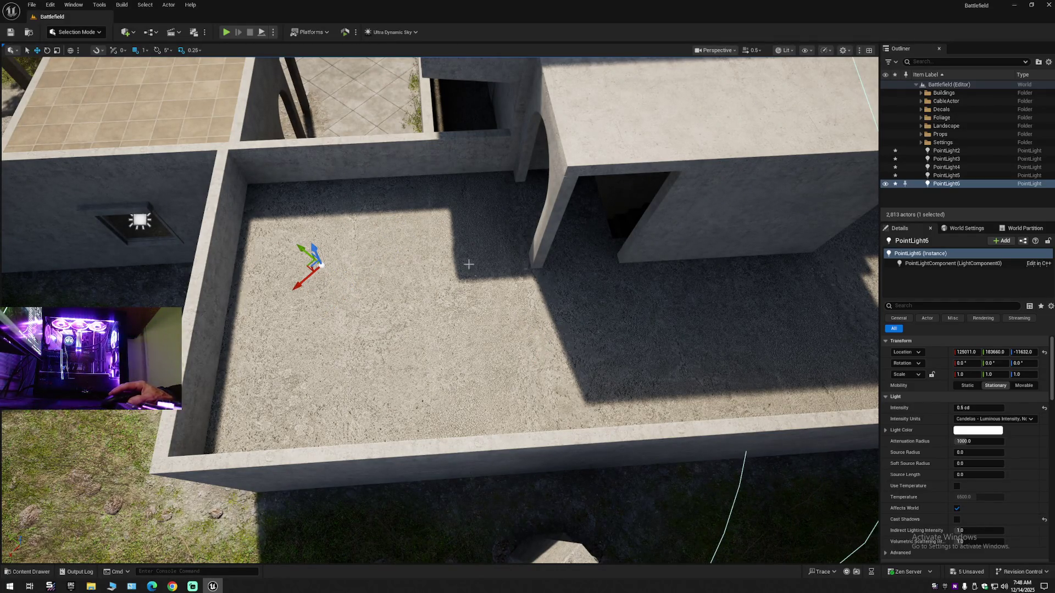
{"action": "mouse_move", "coordinate": [308, 371]}
{"action": "left_mouse_down"}
{"action": "mouse_move", "coordinate": [308, 325]}
{"action": "mouse_move", "coordinate": [326, 352]}
{"action": "mouse_move", "coordinate": [388, 351]}
{"action": "mouse_move", "coordinate": [320, 296]}
{"action": "mouse_move", "coordinate": [231, 297]}
{"action": "mouse_move", "coordinate": [231, 319]}
{"action": "mouse_move", "coordinate": [357, 319]}
{"action": "mouse_move", "coordinate": [358, 296]}
{"action": "mouse_move", "coordinate": [303, 305]}
{"action": "mouse_move", "coordinate": [400, 297]}
{"action": "left_mouse_up"}
{"action": "left_click", "coordinate": [405, 317]}
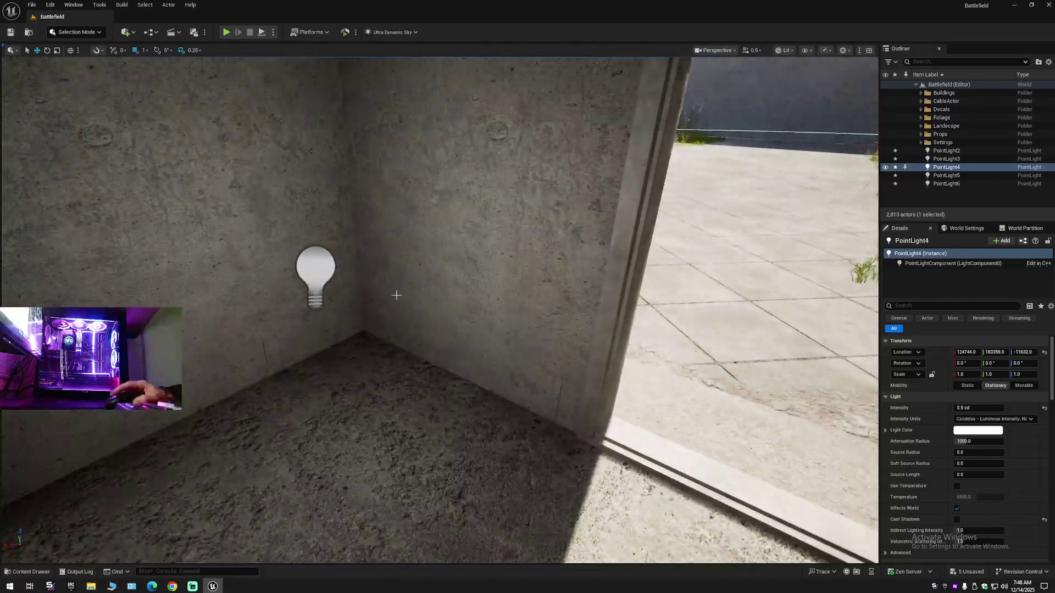
{"action": "left_click", "coordinate": [325, 276], "text": "ctrl"}
{"action": "left_click_drag", "start_coordinate": [325, 276], "coordinate": [277, 126]}
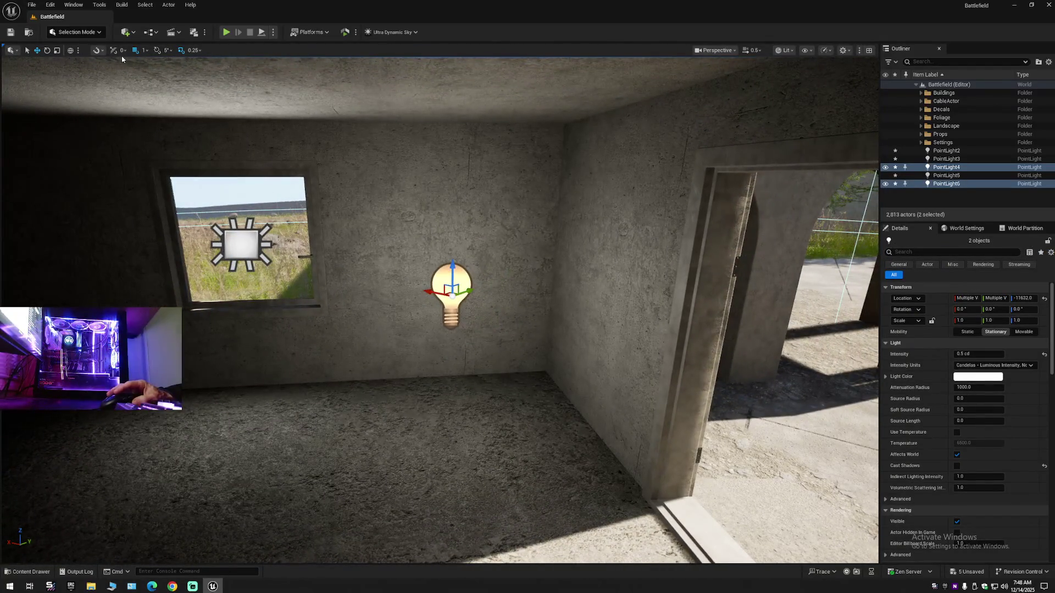
Duplicate the two selected lights in world coordinates as PointLight7 and PointLight8
{"action": "left_click", "coordinate": [69, 51]}
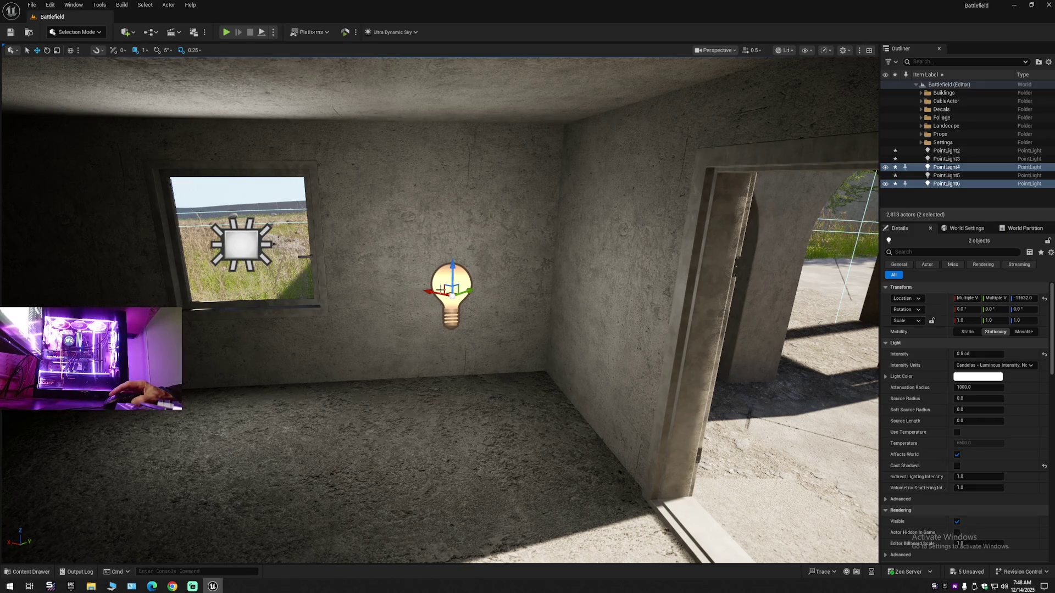
{"action": "left_click_drag", "start_coordinate": [451, 298], "coordinate": [12, 297], "text": "alt"}
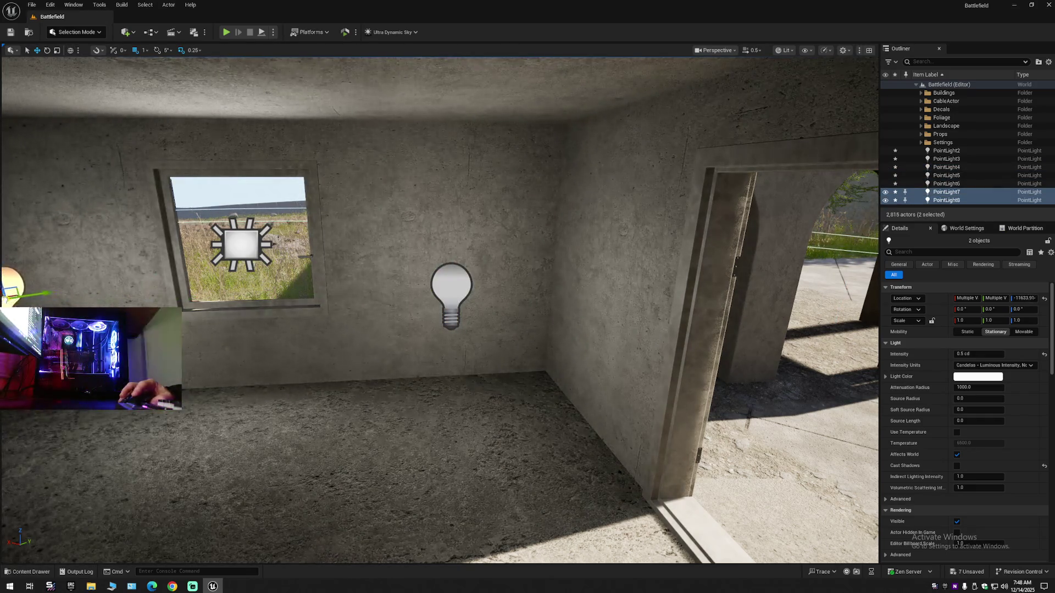
{"action": "left_click_drag", "start_coordinate": [364, 319], "coordinate": [430, 321]}
{"action": "mouse_move", "coordinate": [718, 297]}
{"action": "left_mouse_down"}
{"action": "mouse_move", "coordinate": [738, 297]}
{"action": "mouse_move", "coordinate": [709, 275]}
{"action": "mouse_move", "coordinate": [634, 297]}
{"action": "left_mouse_up"}
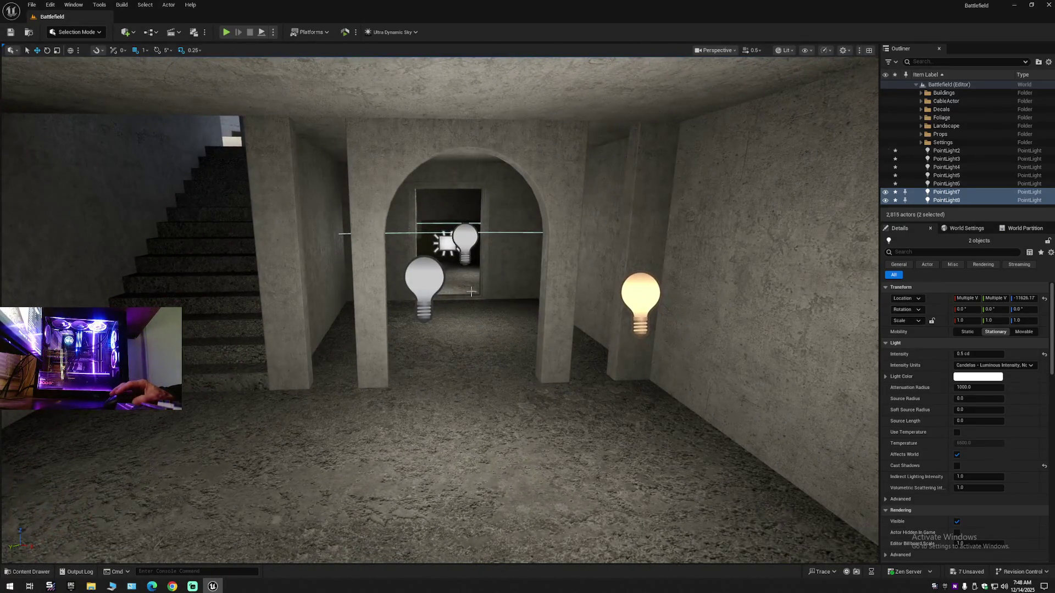
Delete PointLight5 from the level
{"action": "left_click", "coordinate": [425, 283]}
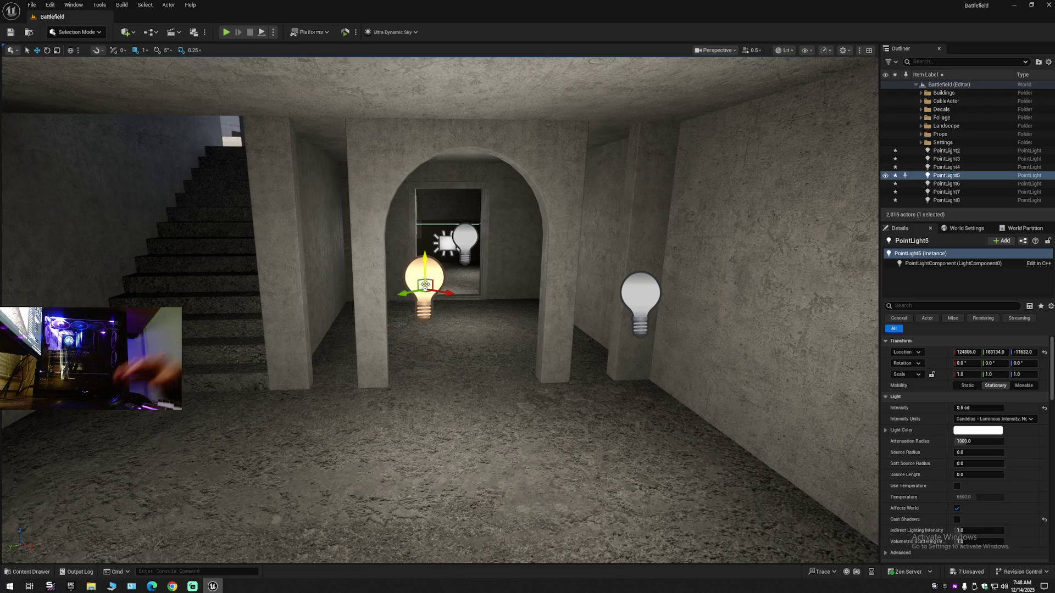
{"action": "key", "text": "Delete"}
{"action": "left_click_drag", "start_coordinate": [478, 363], "coordinate": [439, 365]}
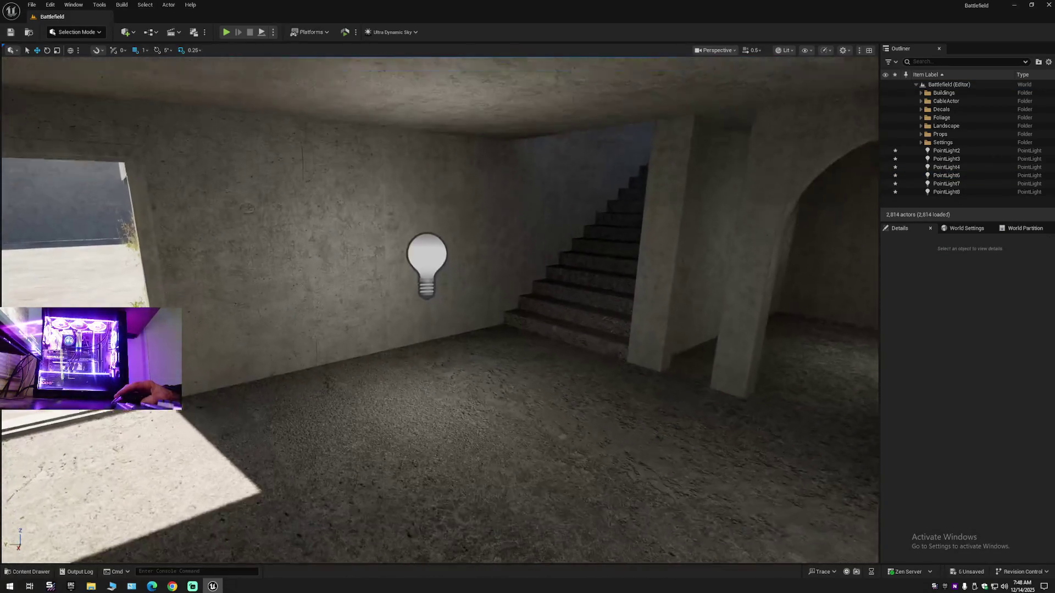
Select PointLight6, PointLight7 and PointLight8 together in the arched room
{"action": "left_click", "coordinate": [192, 235]}
{"action": "mouse_move", "coordinate": [440, 330]}
{"action": "left_mouse_down"}
{"action": "mouse_move", "coordinate": [505, 328]}
{"action": "mouse_move", "coordinate": [513, 319]}
{"action": "left_mouse_up"}
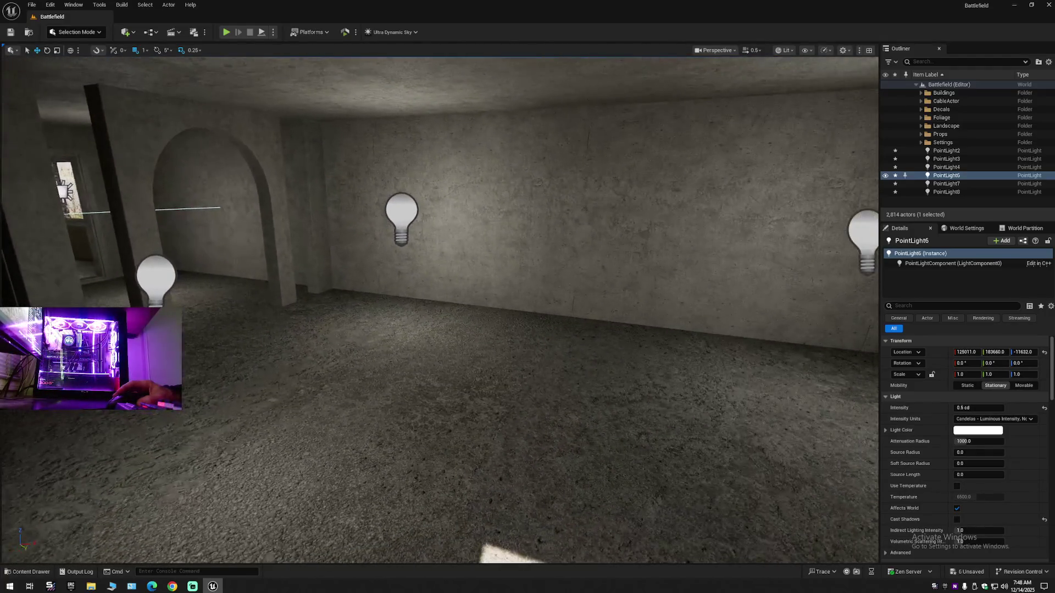
{"action": "left_click_drag", "start_coordinate": [300, 291], "coordinate": [318, 291]}
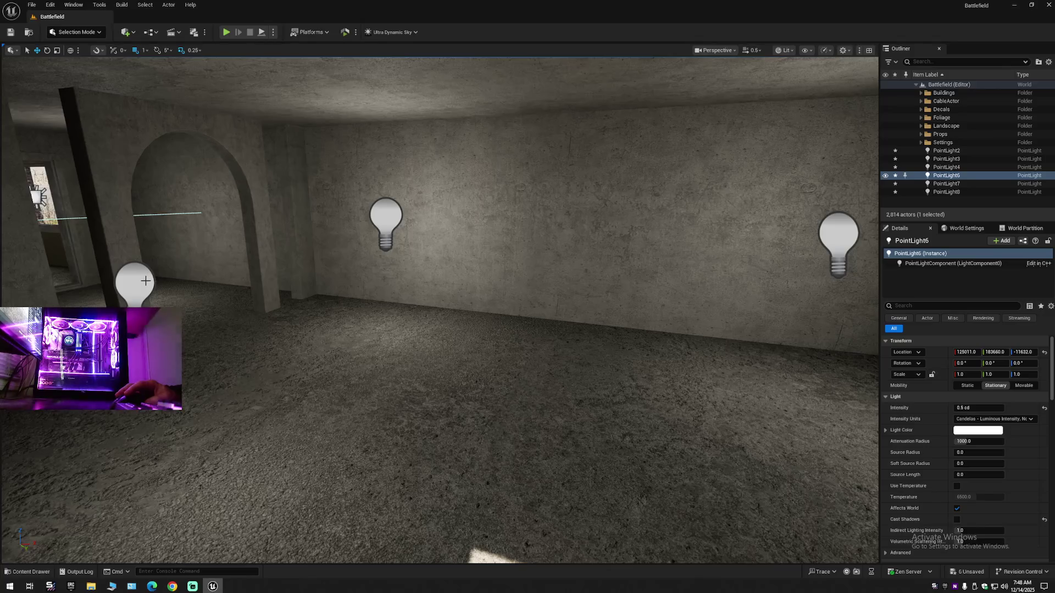
{"action": "left_click", "coordinate": [941, 192], "text": "shift"}
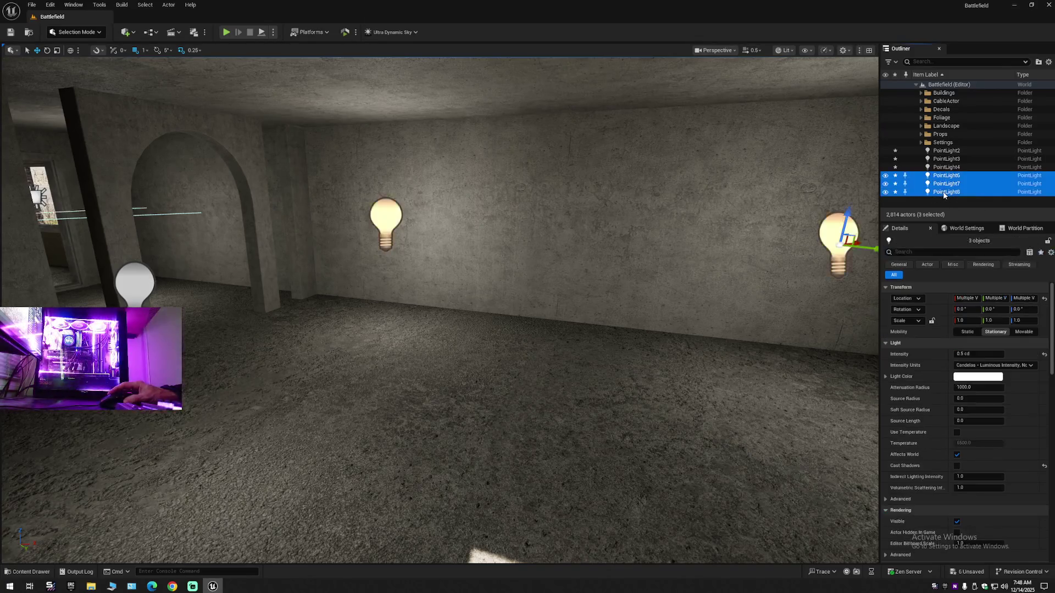
Add PointLight4 to the selection and set all four lights' intensity to 0.2 cd
{"action": "key", "text": "f"}
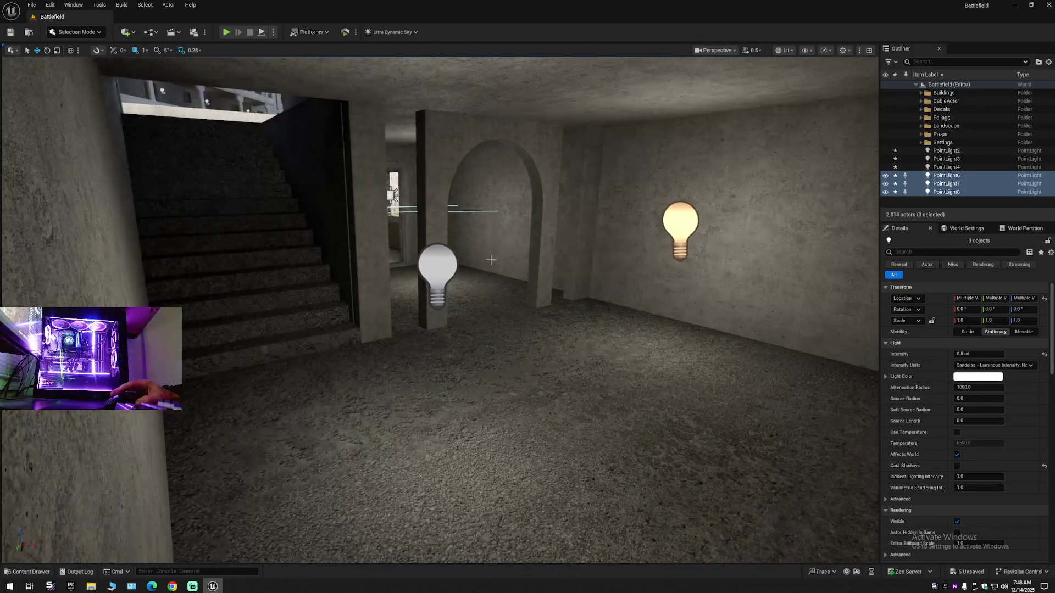
{"action": "left_click", "coordinate": [465, 273], "text": "ctrl"}
{"action": "key", "text": "f"}
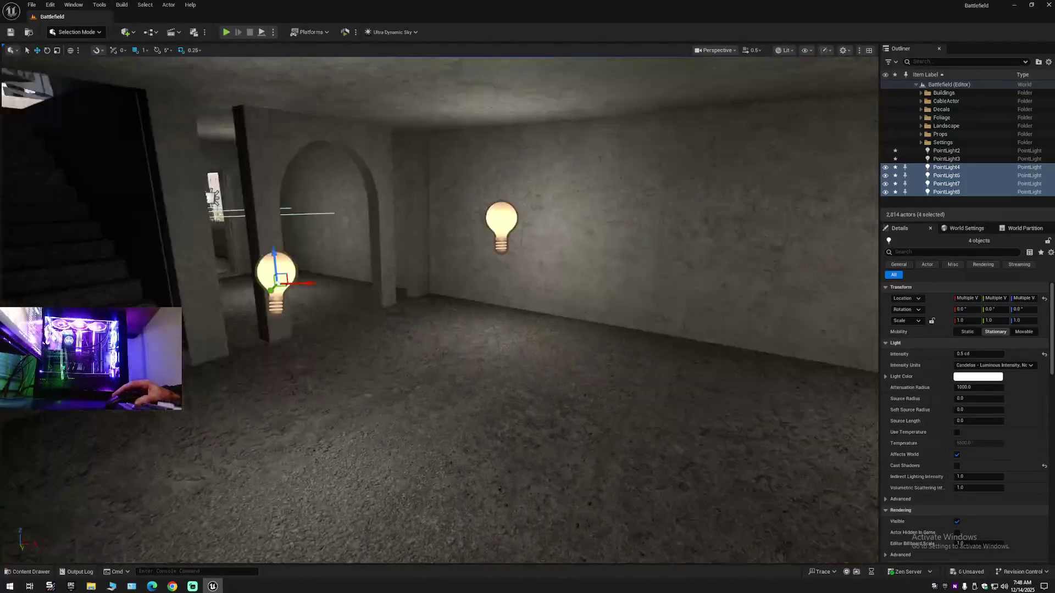
{"action": "left_click", "coordinate": [979, 354]}
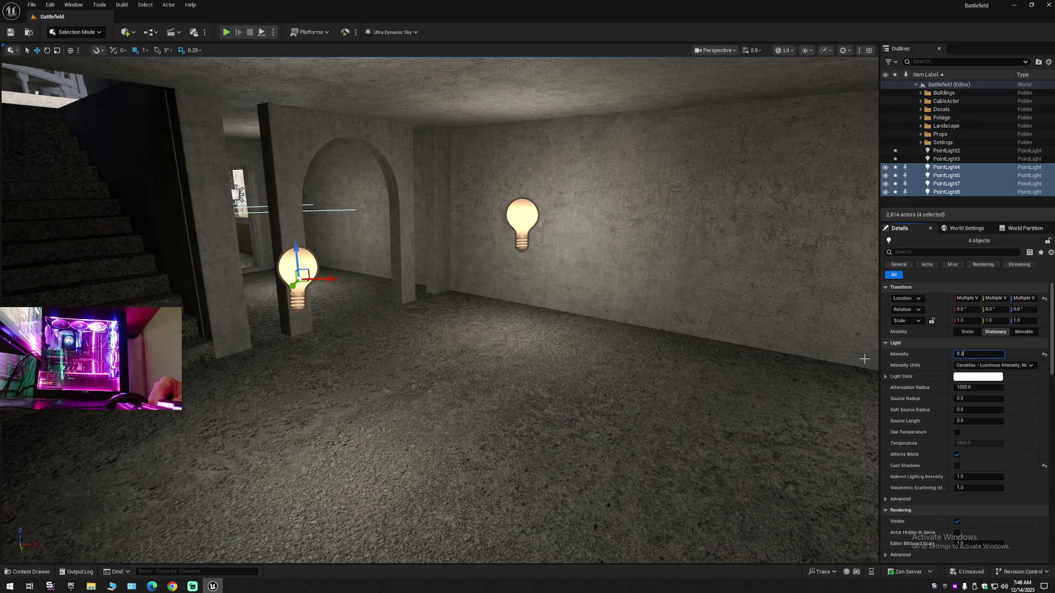
{"action": "key", "text": "Return"}
Nudge the four lights slightly higher up the wall, undoing the overshoots
{"action": "mouse_move", "coordinate": [541, 375]}
{"action": "left_mouse_down"}
{"action": "mouse_move", "coordinate": [569, 209]}
{"action": "mouse_move", "coordinate": [531, 361]}
{"action": "mouse_move", "coordinate": [537, 176]}
{"action": "left_mouse_up"}
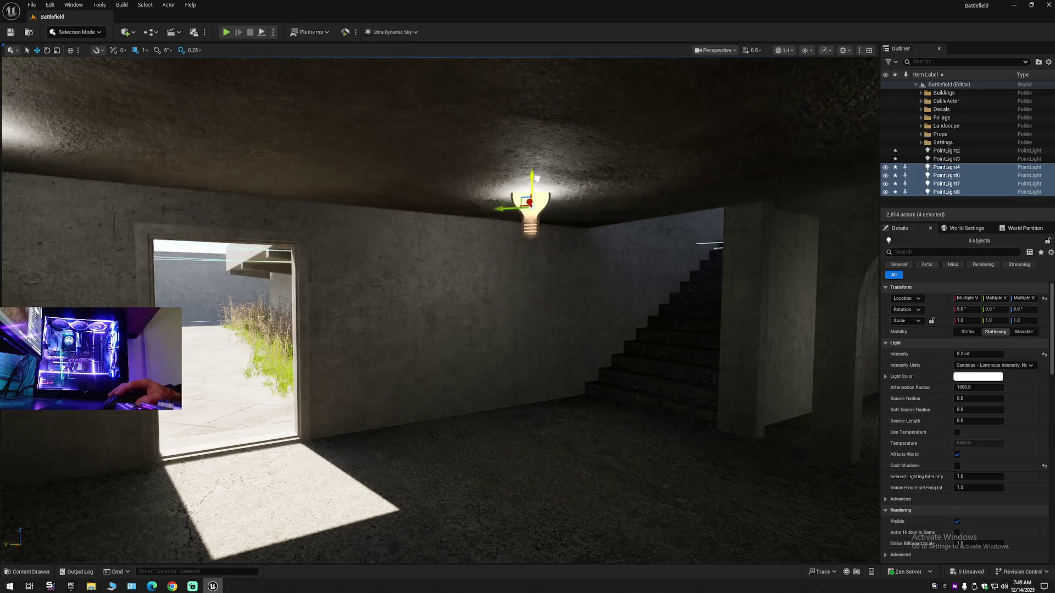
{"action": "key", "text": "ctrl+z"}
{"action": "key", "text": "ctrl+z"}
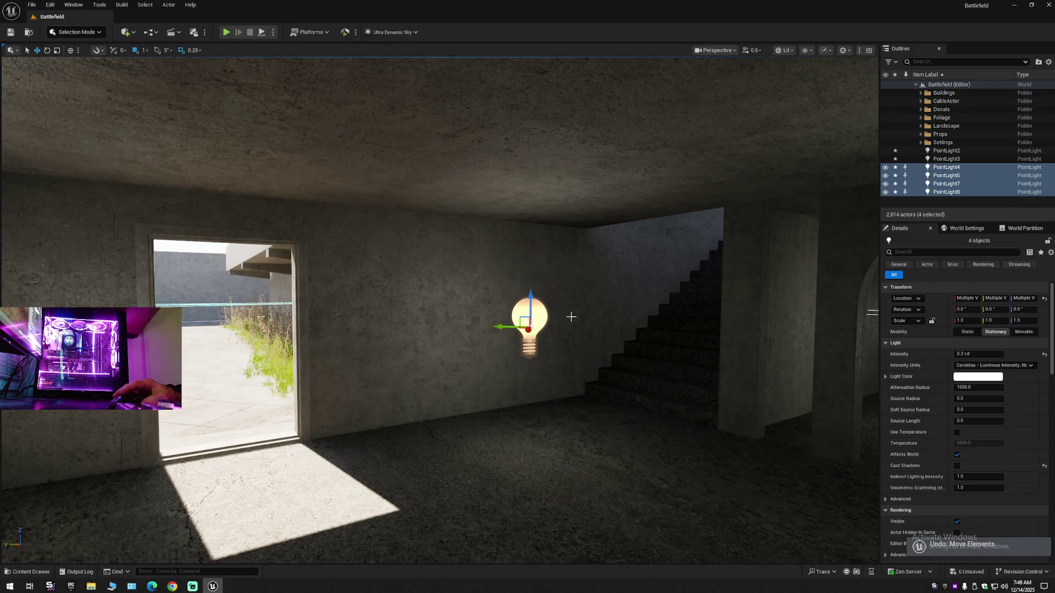
{"action": "left_click_drag", "start_coordinate": [529, 306], "coordinate": [525, 269]}
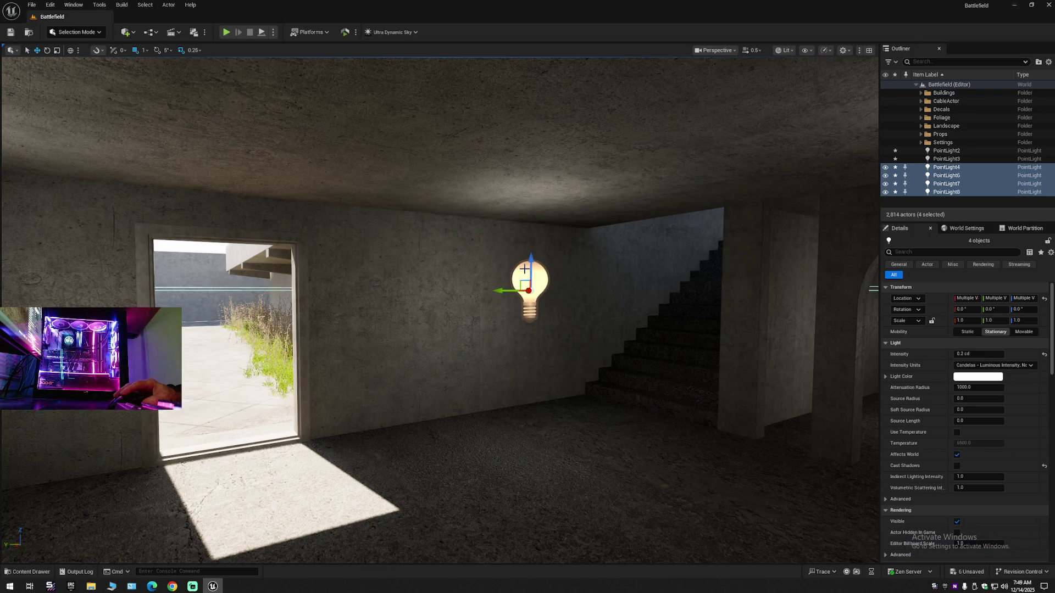
{"action": "key", "text": "ctrl+z"}
{"action": "key", "text": "ctrl+z"}
{"action": "left_click_drag", "start_coordinate": [528, 306], "coordinate": [528, 293]}
{"action": "key", "text": "ctrl+z"}
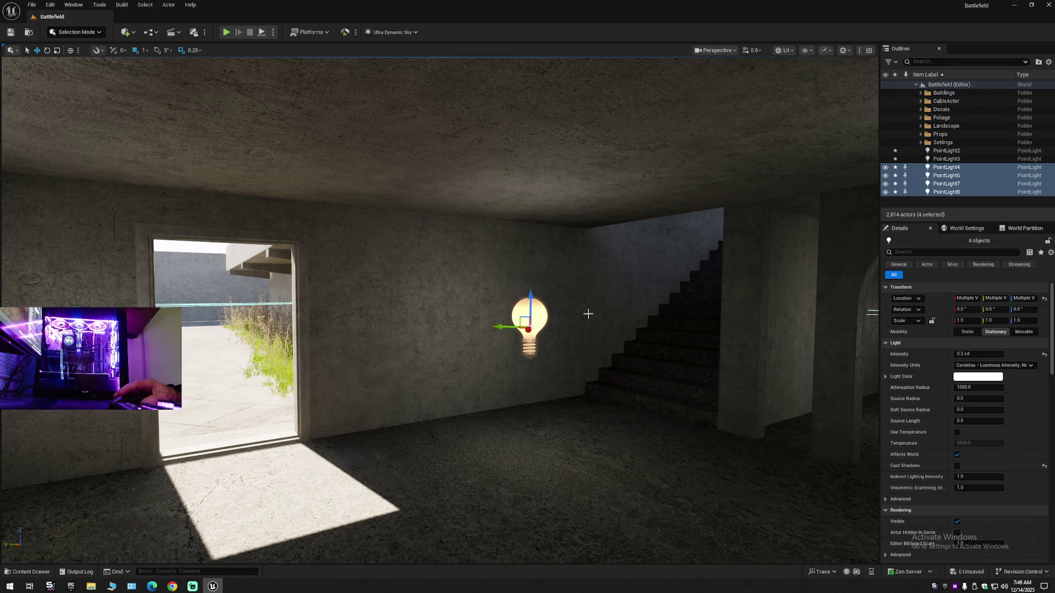
Return to the stairs room and select the intensity value for another edit
{"action": "key", "text": "Down"}
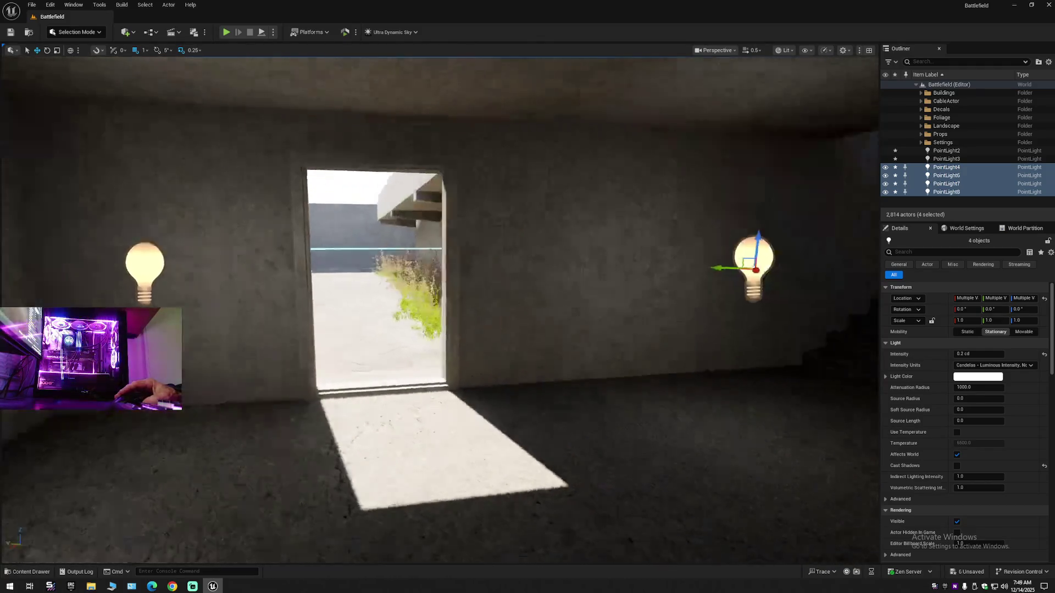
{"action": "left_click_drag", "start_coordinate": [657, 322], "coordinate": [658, 322]}
{"action": "left_click", "coordinate": [980, 356]}
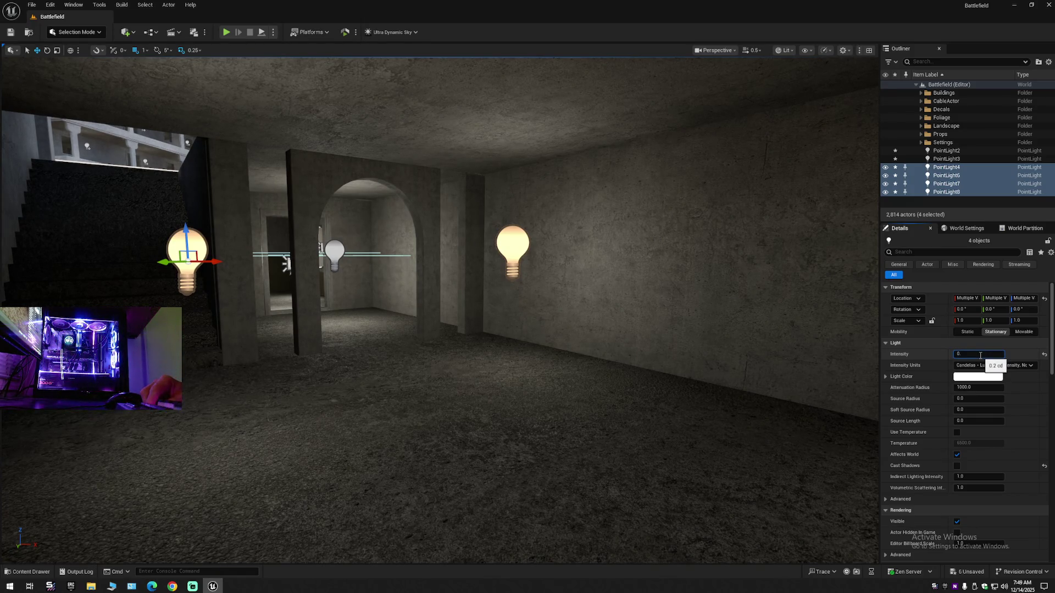
{"action": "type", "text": "1"}
Lower the four lights to 0.1 cd and check the dimmer bulb room
{"action": "key", "text": "Return"}
{"action": "left_click_drag", "start_coordinate": [450, 267], "coordinate": [448, 274]}
{"action": "left_click_drag", "start_coordinate": [766, 283], "coordinate": [635, 258]}
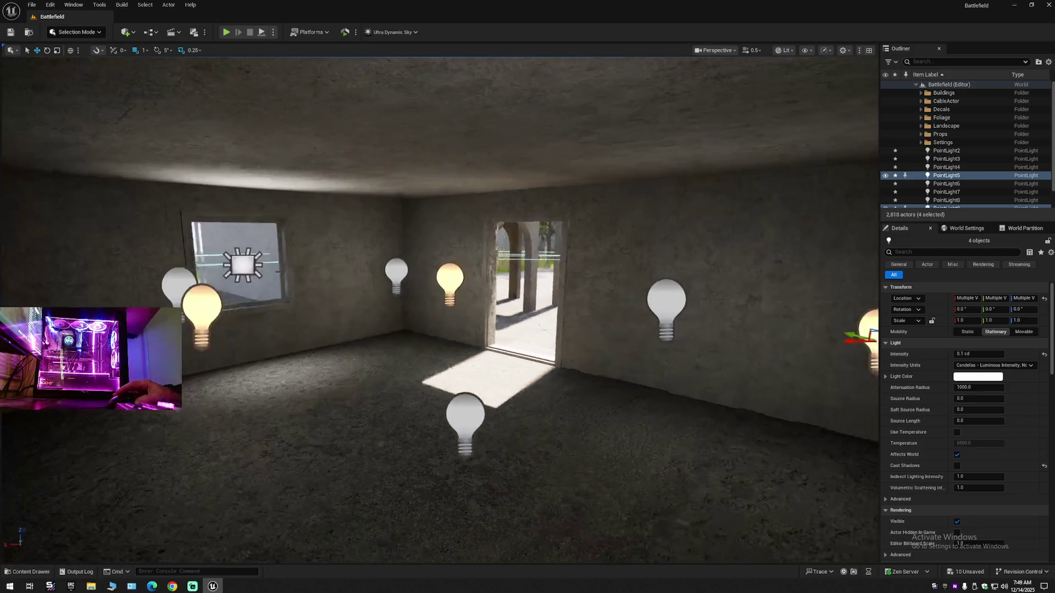
{"action": "left_click_drag", "start_coordinate": [635, 258], "coordinate": [635, 259]}
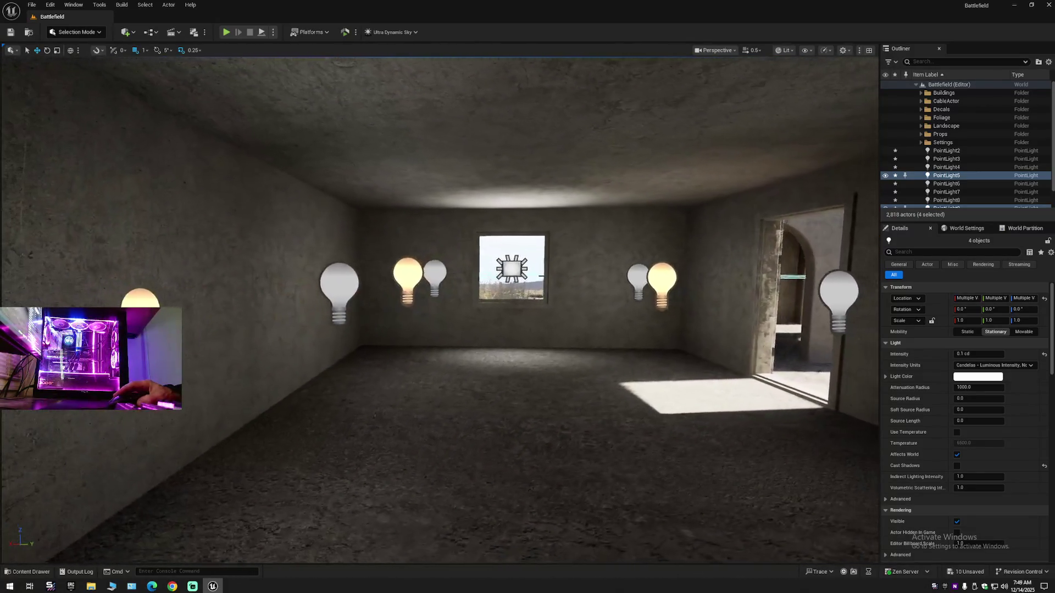
{"action": "left_click_drag", "start_coordinate": [635, 258], "coordinate": [635, 258]}
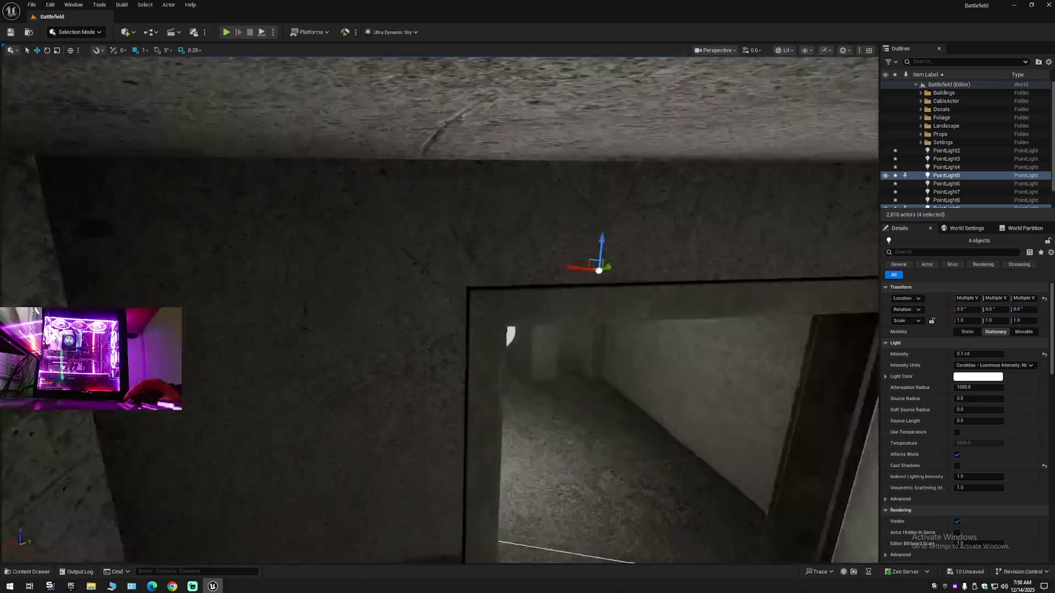
Fly through the corridor to inspect the window room and the stairs
{"action": "key", "text": "w"}
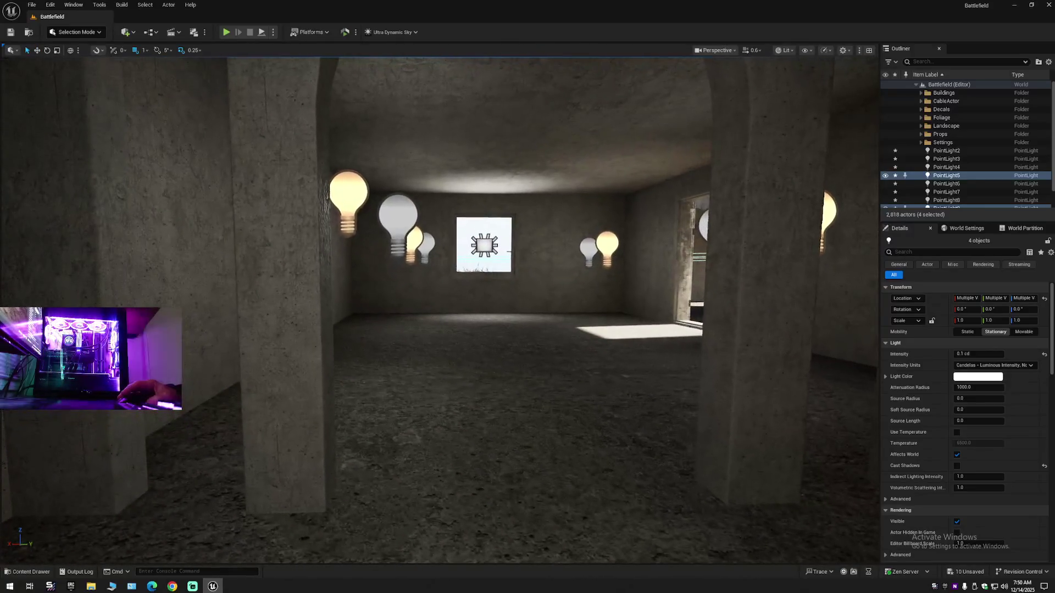
{"action": "key", "text": "w"}
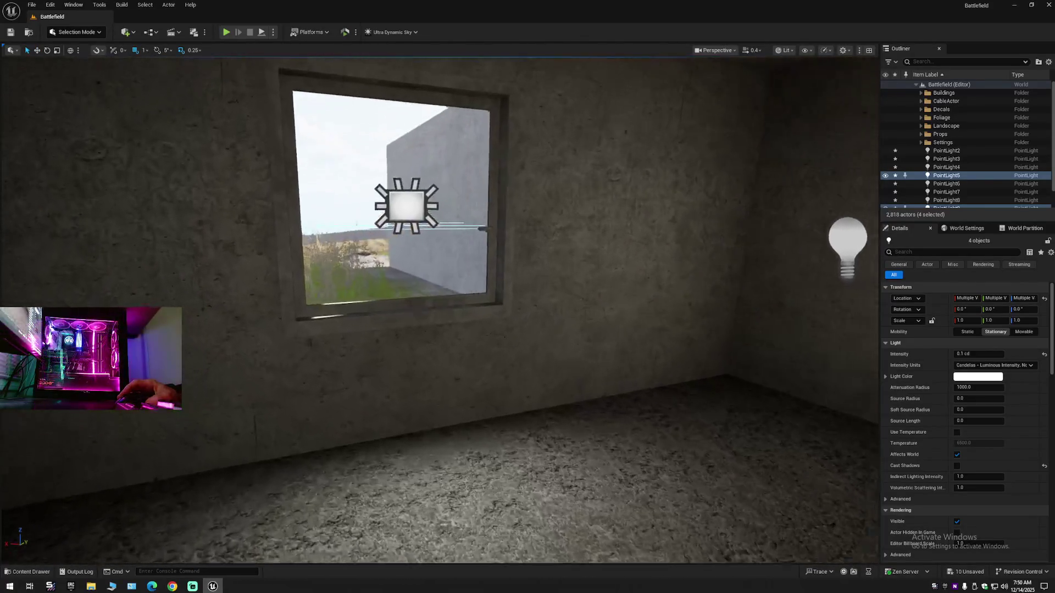
{"action": "key", "text": "s"}
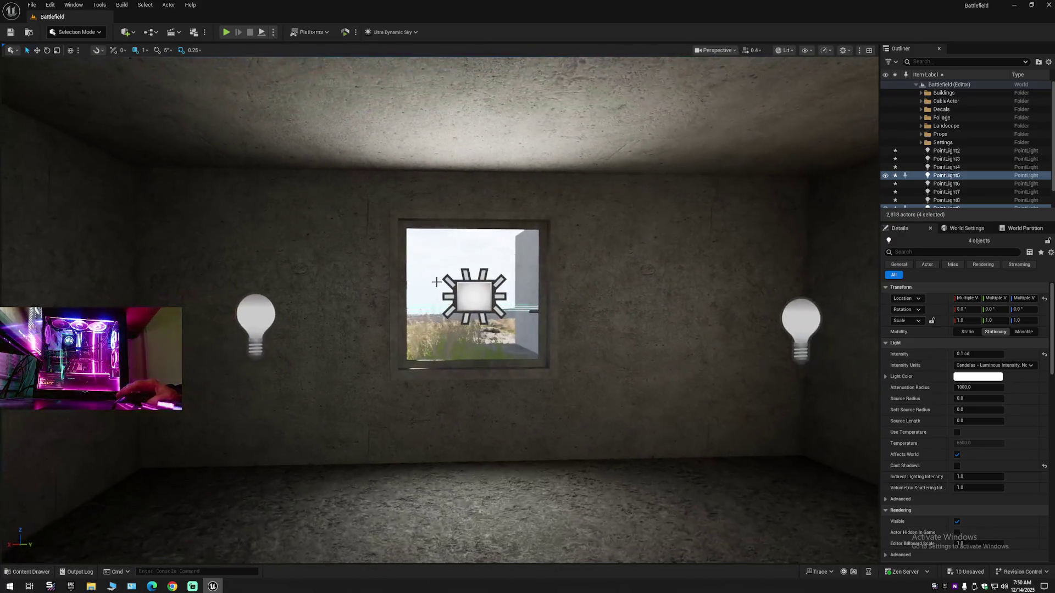
{"action": "left_click_drag", "start_coordinate": [455, 466], "coordinate": [455, 467]}
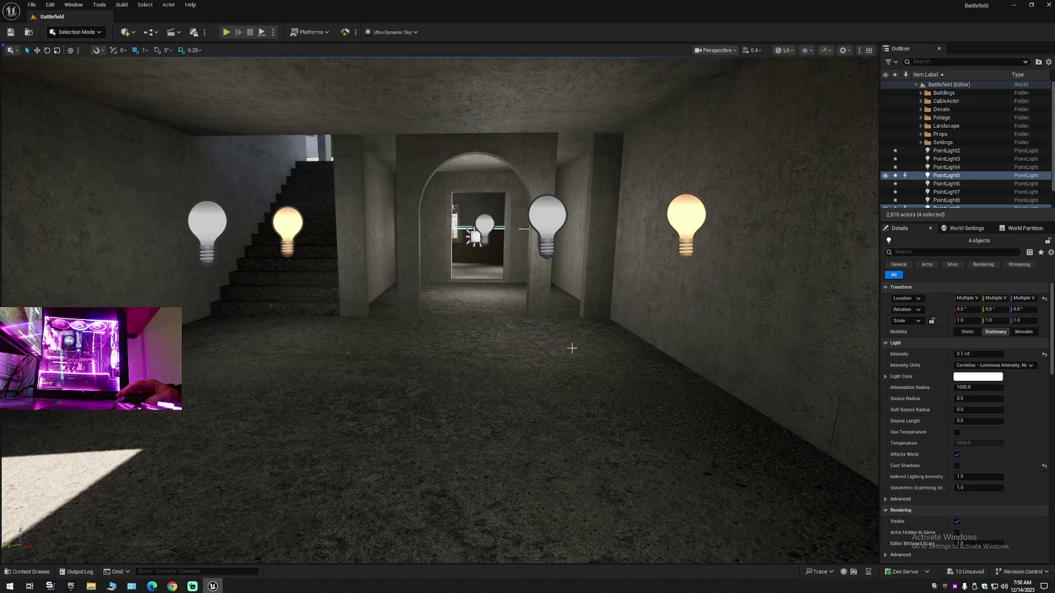
{"action": "scroll", "coordinate": [571, 348], "scroll_direction": "up", "scroll_amount": 3}
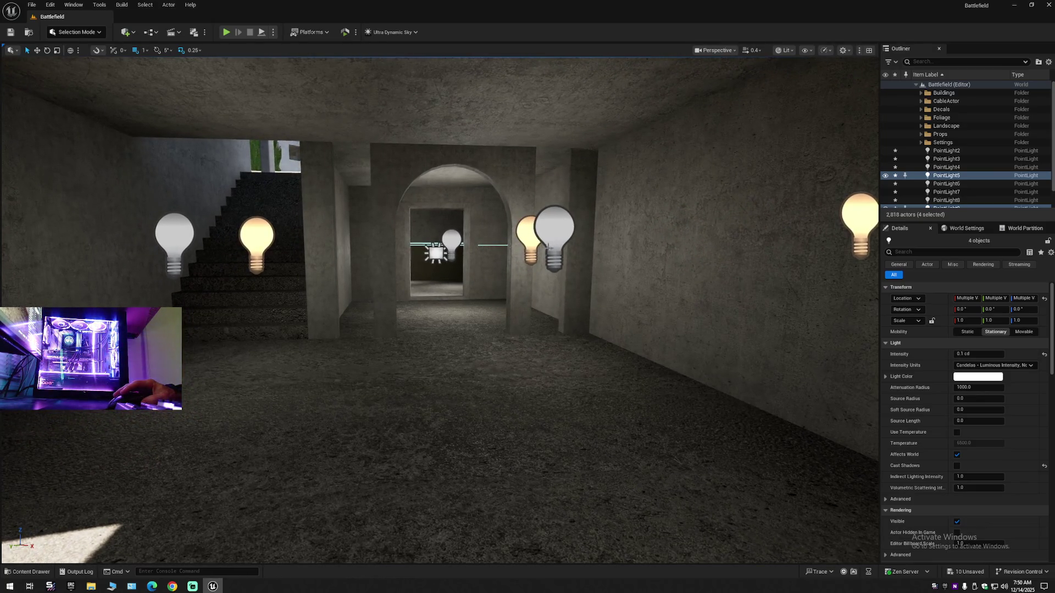
{"action": "left_click_drag", "start_coordinate": [491, 301], "coordinate": [491, 300]}
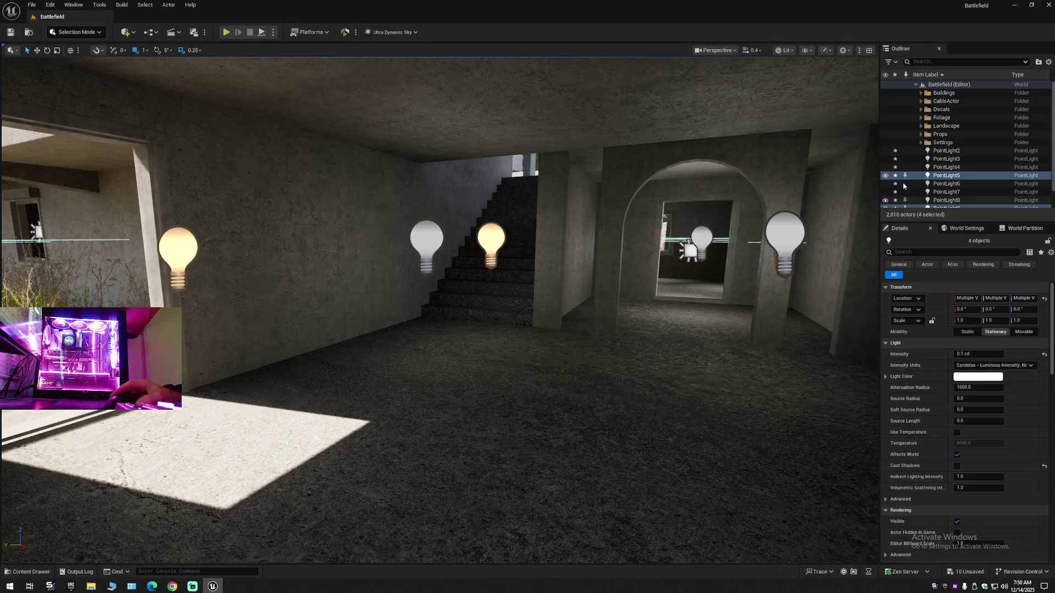
{"action": "left_click", "coordinate": [1048, 62]}
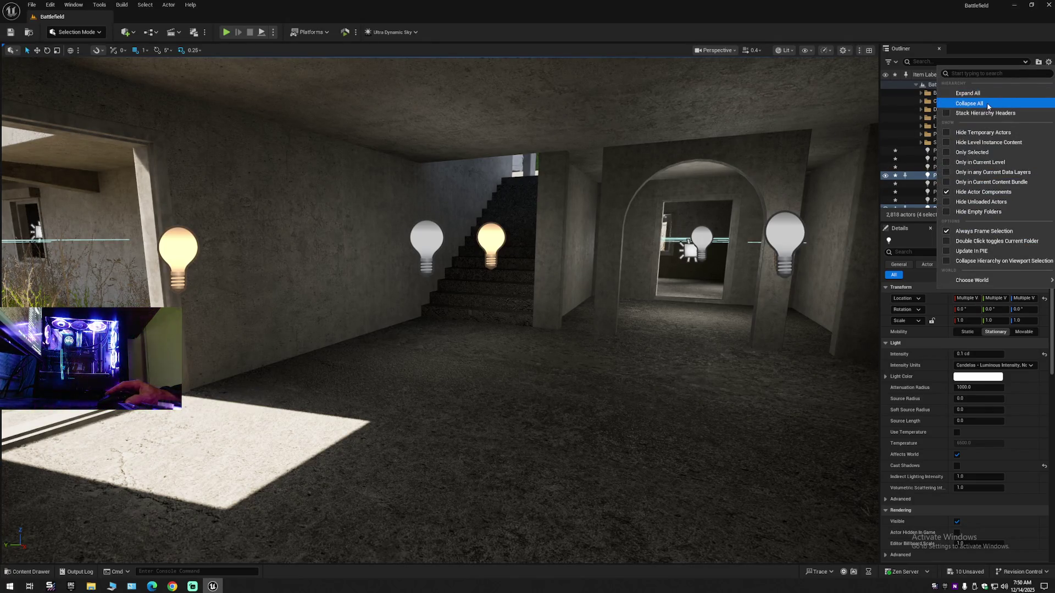
Collapse the Outliner, expand Battlefield, and select Ultra_Dynamic_Sky in the Lighting folder
{"action": "left_click", "coordinate": [969, 103]}
{"action": "left_click", "coordinate": [916, 84]}
{"action": "left_click_drag", "start_coordinate": [491, 301], "coordinate": [491, 300]}
{"action": "scroll", "coordinate": [492, 301], "scroll_direction": "down", "scroll_amount": 4}
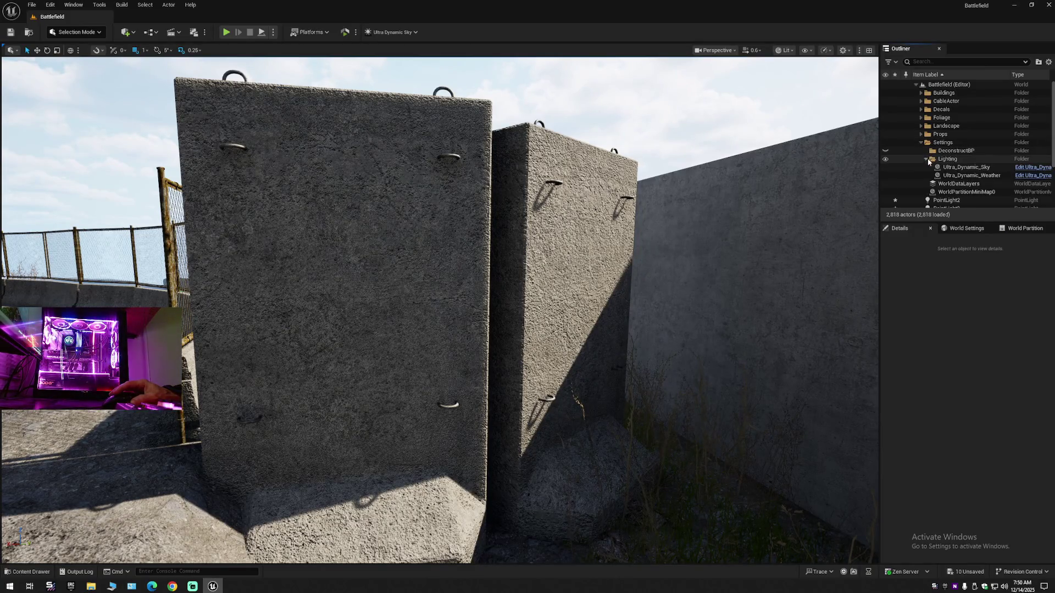
{"action": "left_click", "coordinate": [949, 169]}
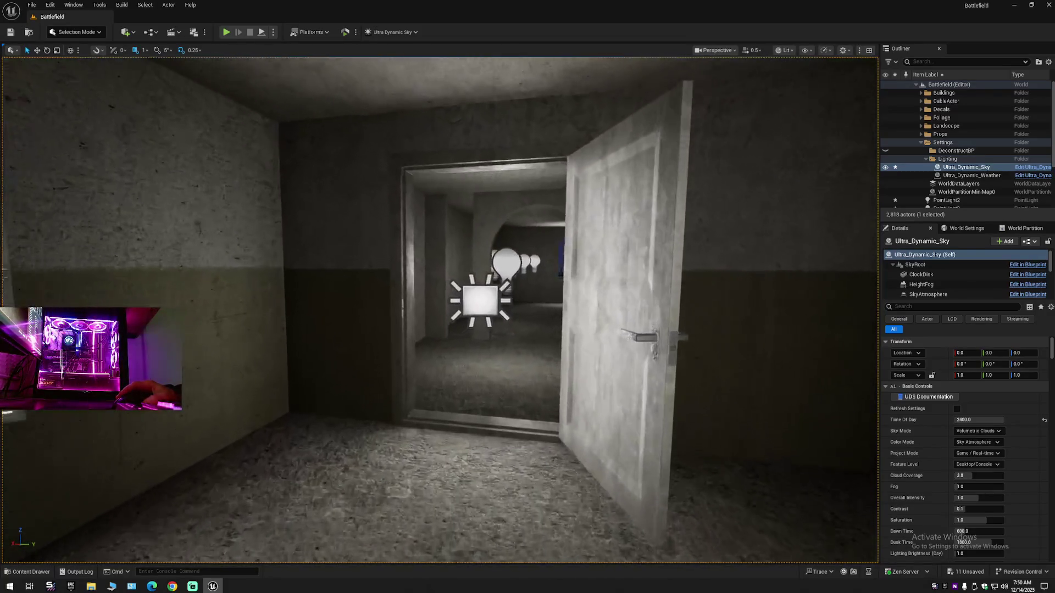
{"action": "key", "text": "w"}
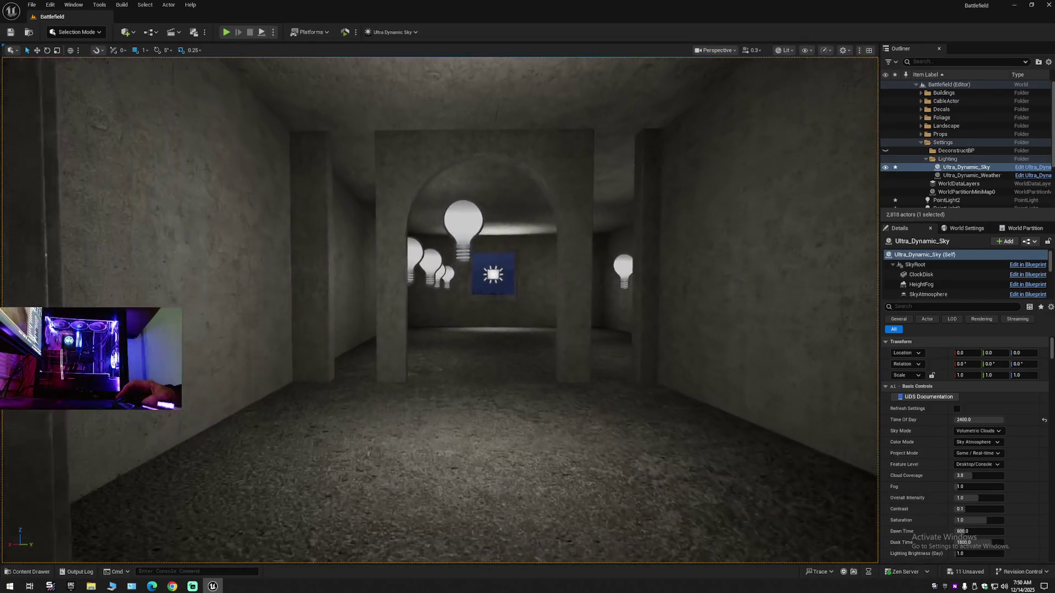
{"action": "scroll", "coordinate": [440, 311], "scroll_direction": "up", "scroll_amount": 2}
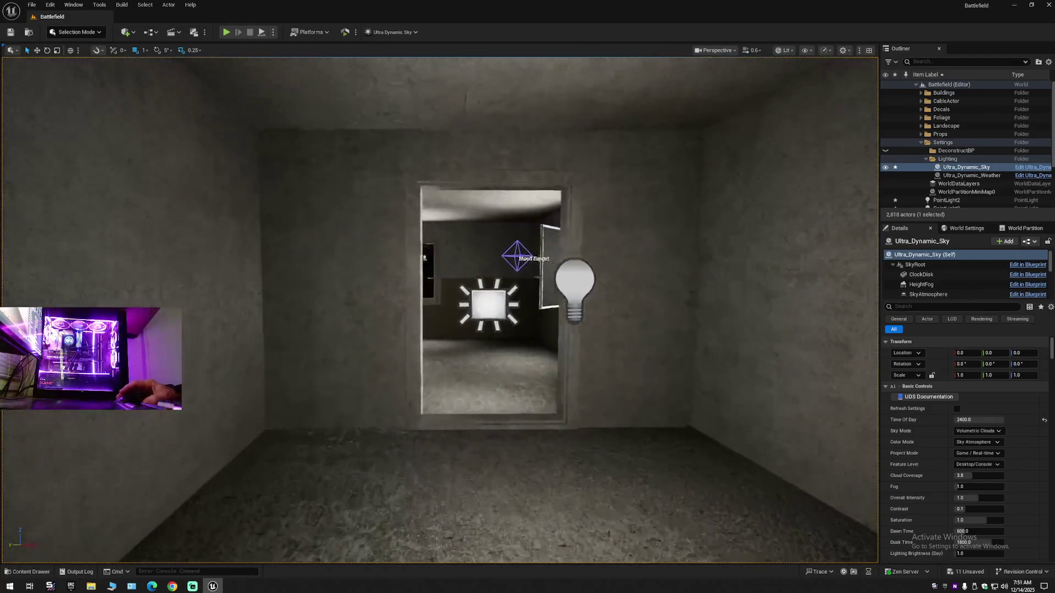
Fly out the window around the lit houses, palm trees and radio tower at rooftop height
{"action": "key", "text": "w"}
{"action": "scroll", "coordinate": [440, 310], "scroll_direction": "up", "scroll_amount": 1}
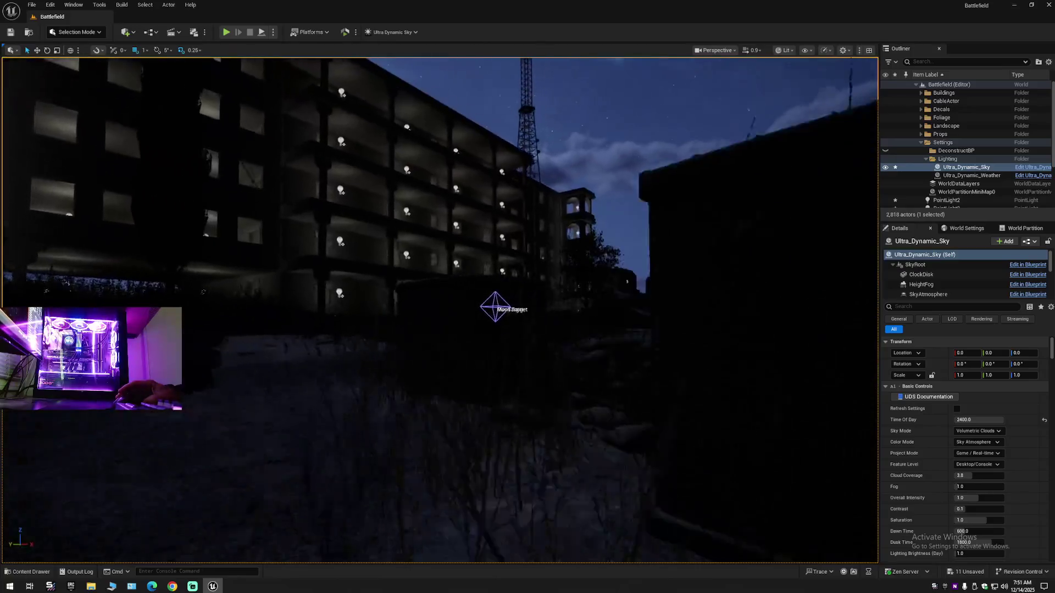
{"action": "key", "text": "w"}
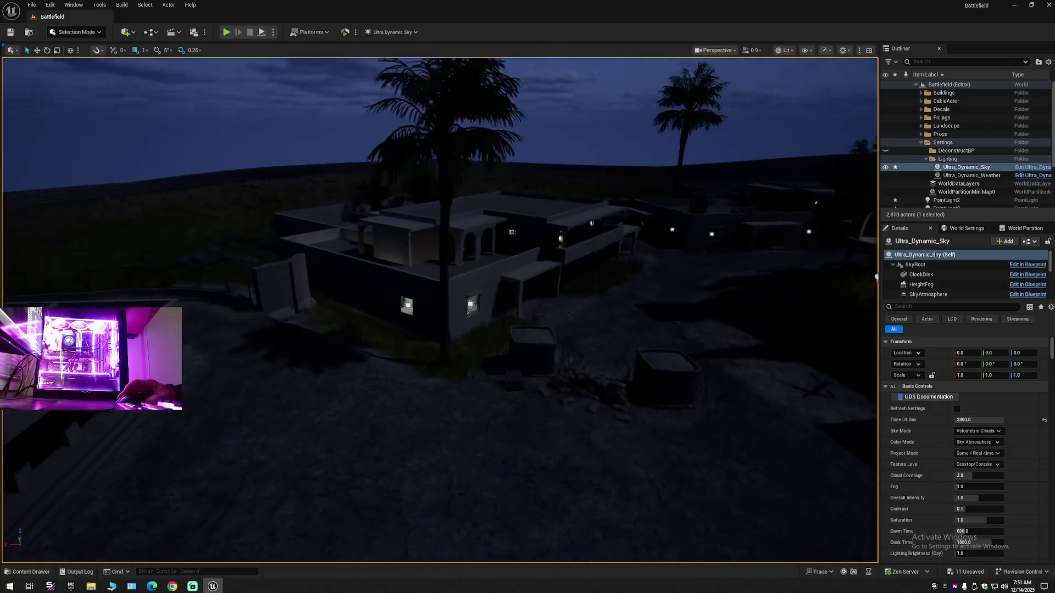
{"action": "key", "text": "w"}
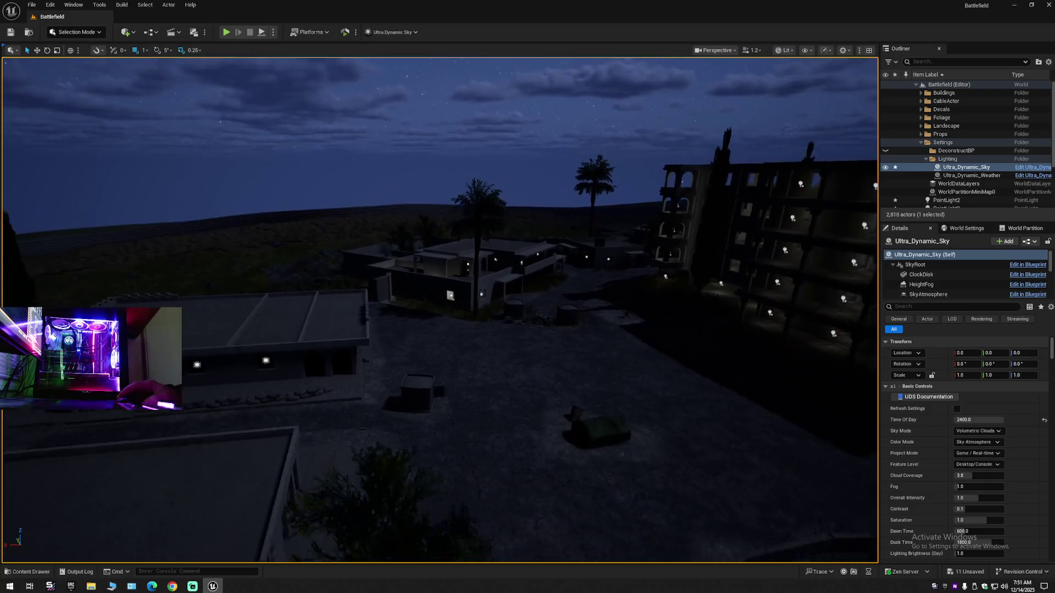
{"action": "scroll", "coordinate": [440, 310], "scroll_direction": "up", "scroll_amount": 1}
{"action": "key", "text": "w"}
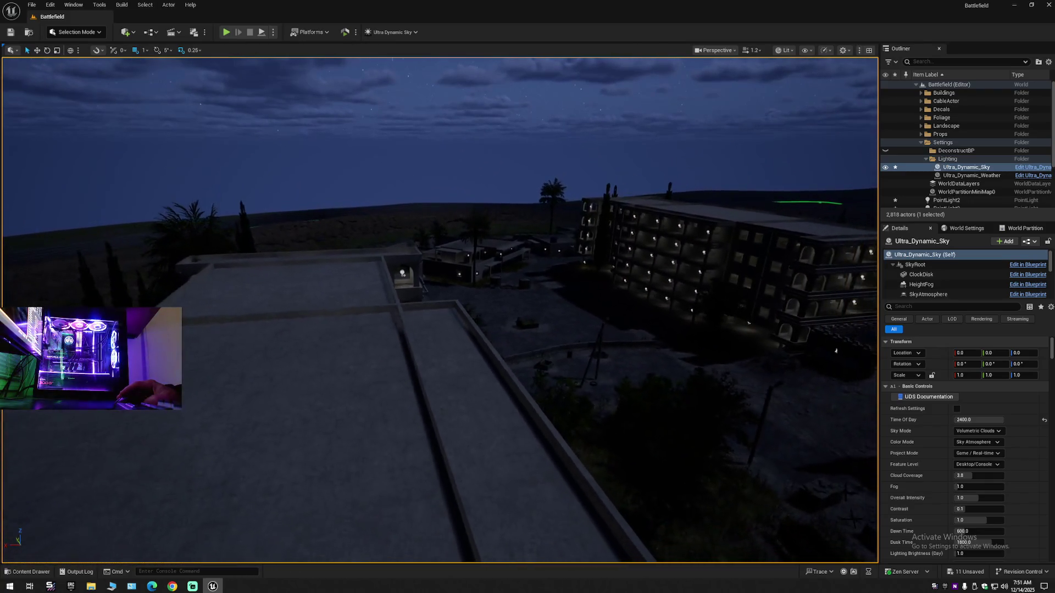
{"action": "key", "text": "w"}
{"action": "scroll", "coordinate": [440, 310], "scroll_direction": "up", "scroll_amount": 2}
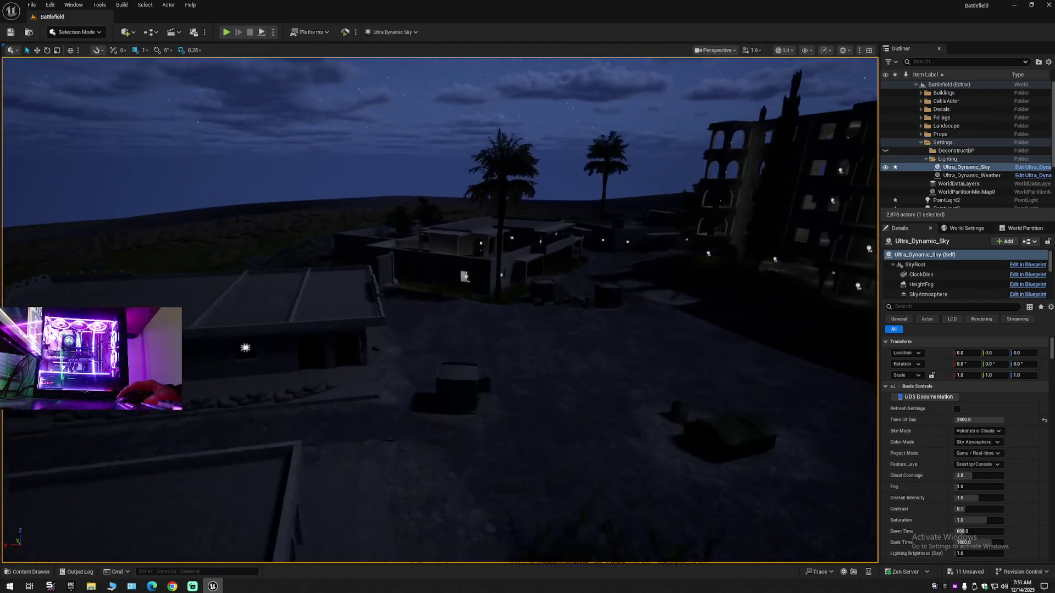
{"action": "key", "text": "w"}
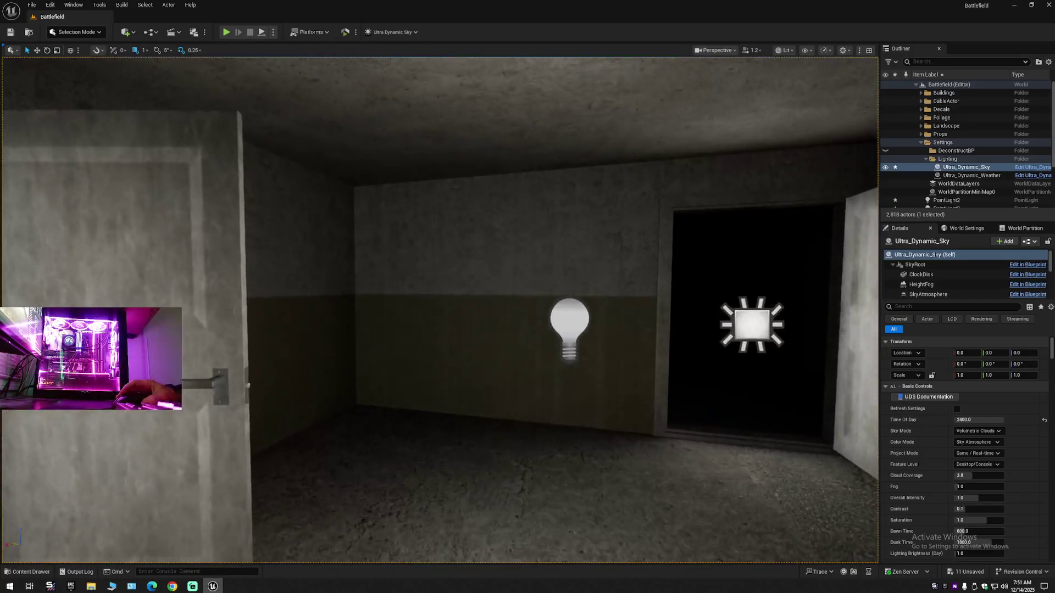
{"action": "scroll", "coordinate": [440, 310], "scroll_direction": "down", "scroll_amount": 2}
{"action": "key", "text": "w"}
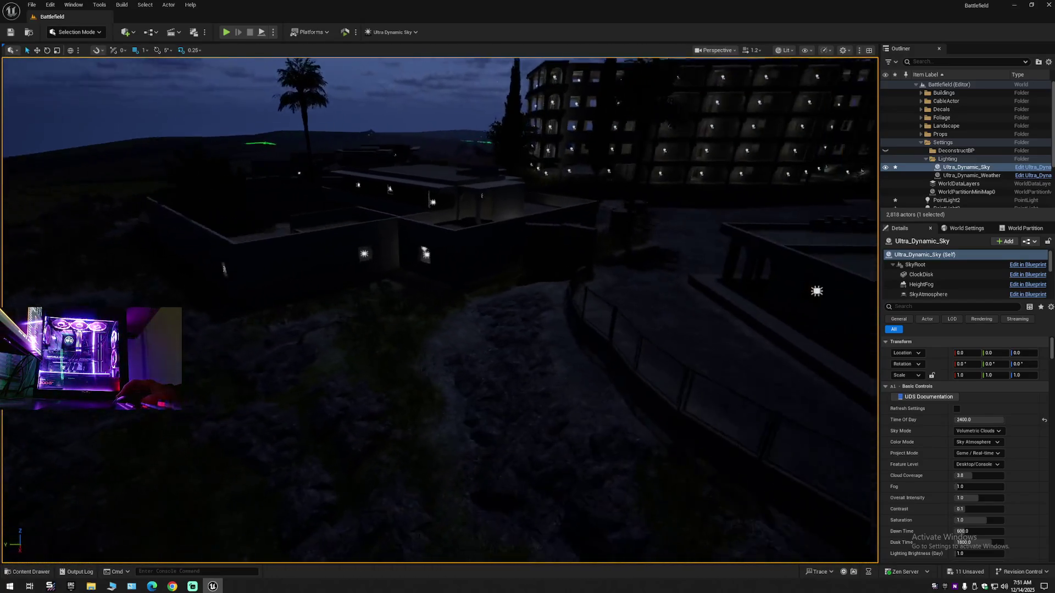
{"action": "key", "text": "s"}
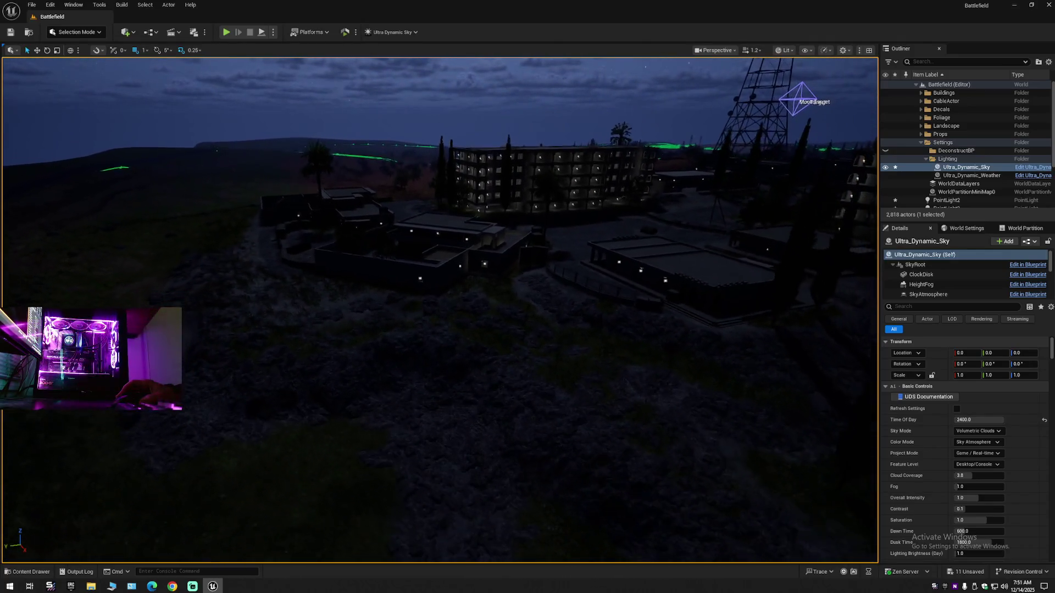
{"action": "key", "text": "s"}
{"action": "scroll", "coordinate": [440, 309], "scroll_direction": "up", "scroll_amount": 2}
{"action": "key", "text": "s"}
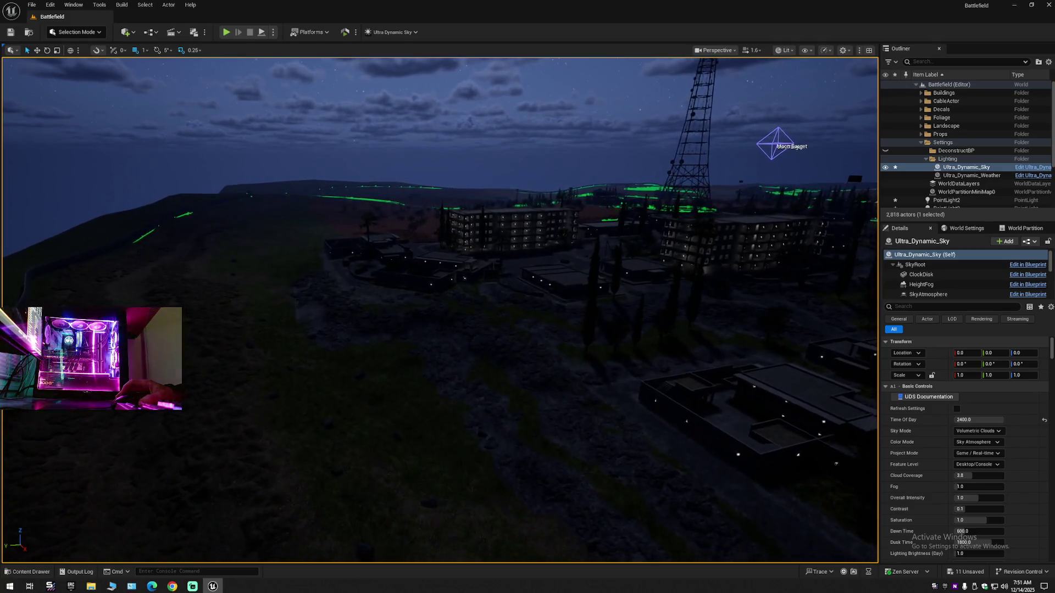
{"action": "key", "text": "w"}
{"action": "scroll", "coordinate": [440, 310], "scroll_direction": "up", "scroll_amount": 1}
{"action": "key", "text": "w"}
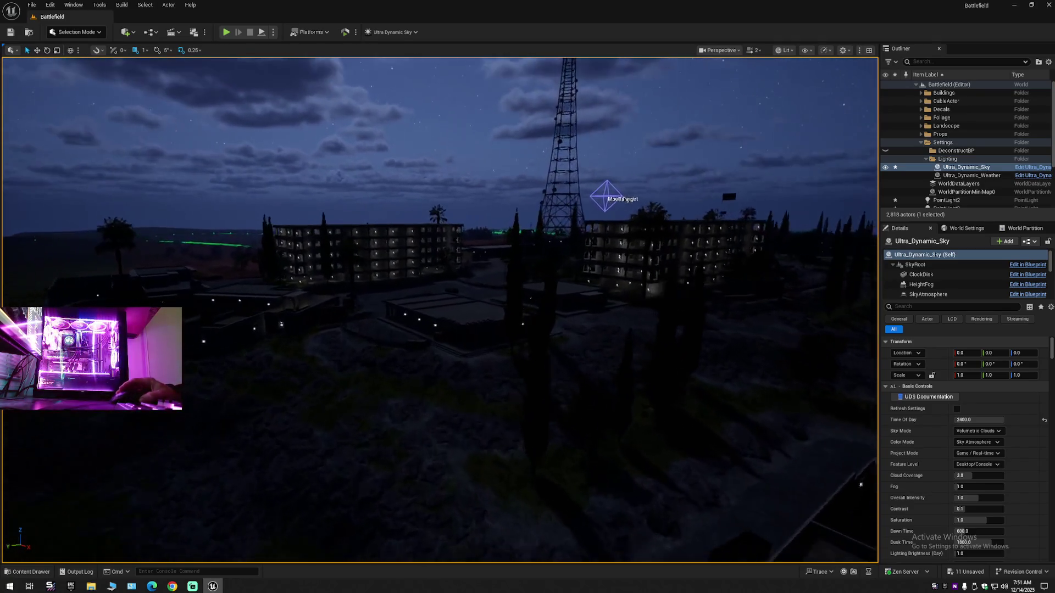
{"action": "scroll", "coordinate": [440, 310], "scroll_direction": "up", "scroll_amount": 1}
Swoop low over the town from above, circling and climbing around the buildings
{"action": "key", "text": "e"}
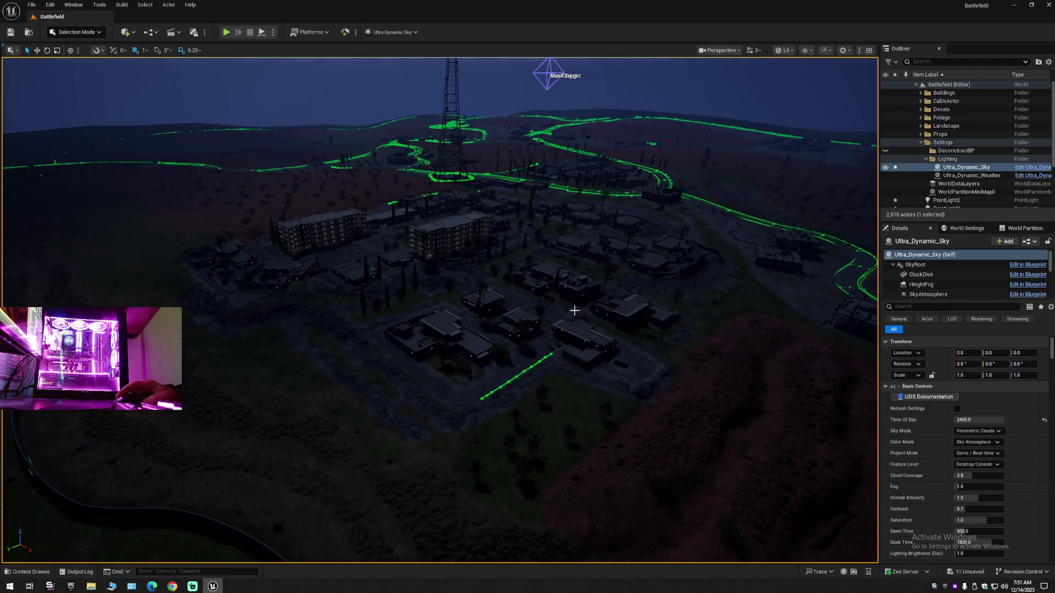
{"action": "key", "text": "w"}
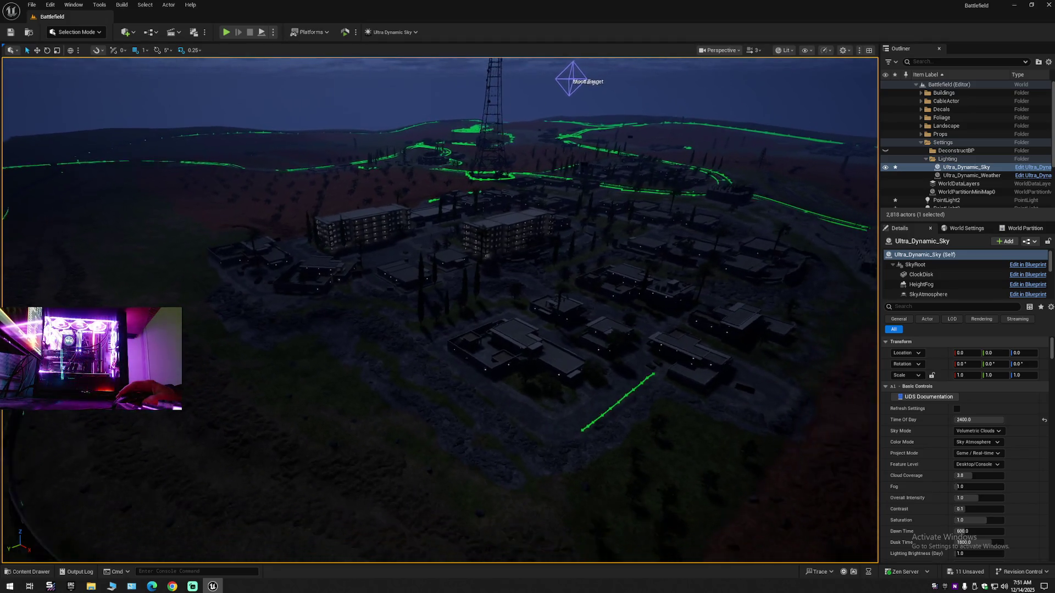
{"action": "key", "text": "w"}
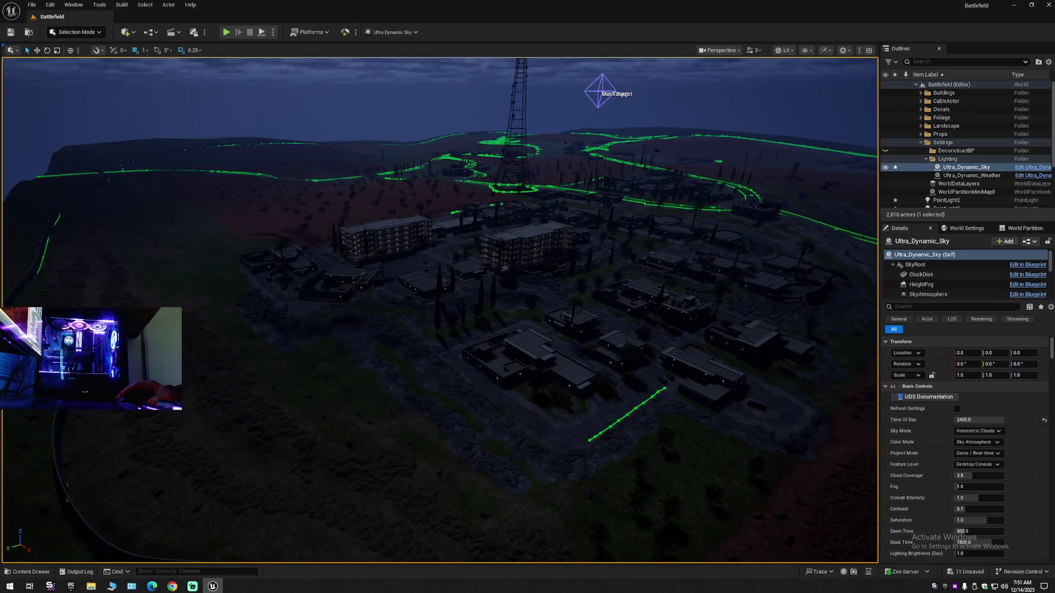
{"action": "scroll", "coordinate": [439, 310], "scroll_direction": "down", "scroll_amount": 1}
{"action": "key", "text": "w"}
{"action": "scroll", "coordinate": [440, 310], "scroll_direction": "down", "scroll_amount": 5}
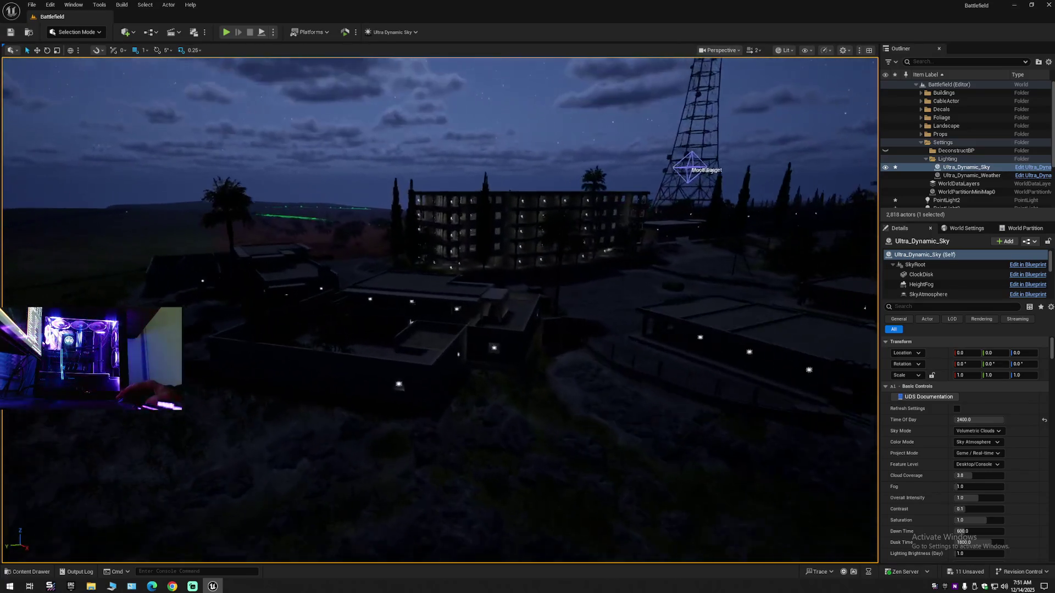
{"action": "key", "text": "s"}
{"action": "scroll", "coordinate": [440, 310], "scroll_direction": "up", "scroll_amount": 2}
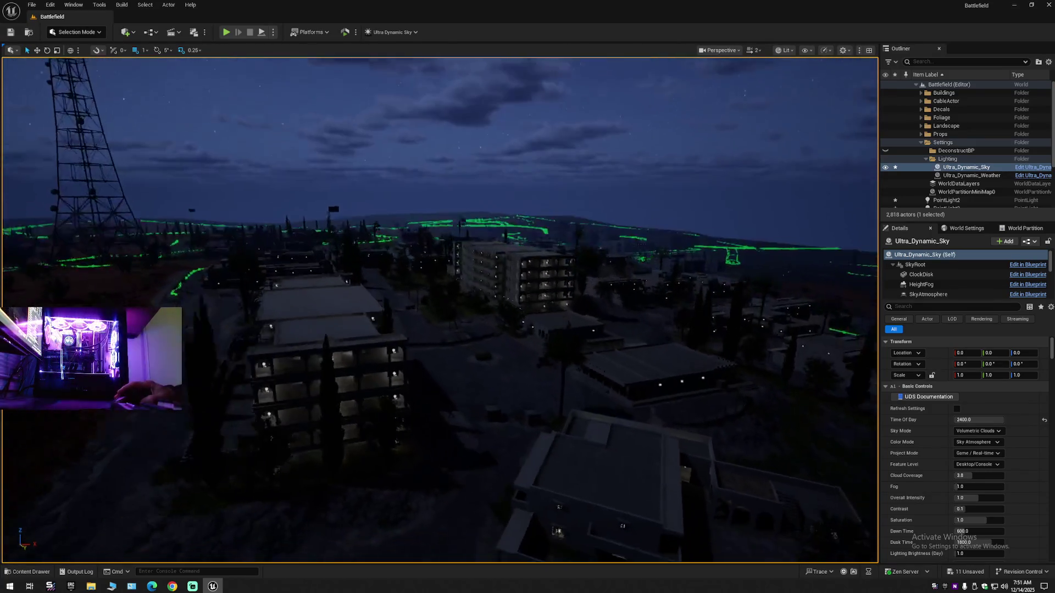
{"action": "key", "text": "w"}
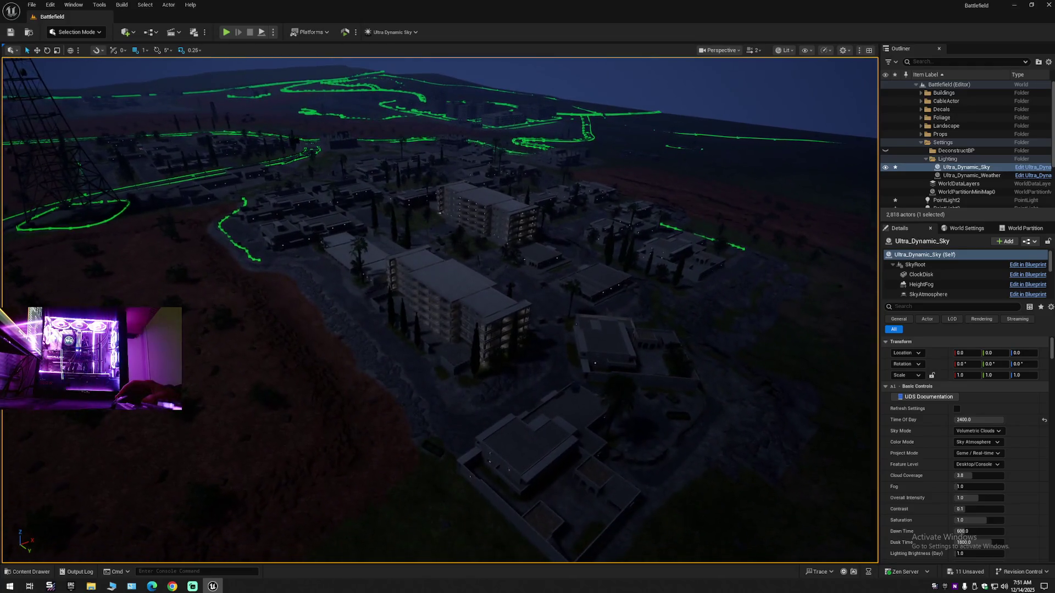
{"action": "key", "text": "s"}
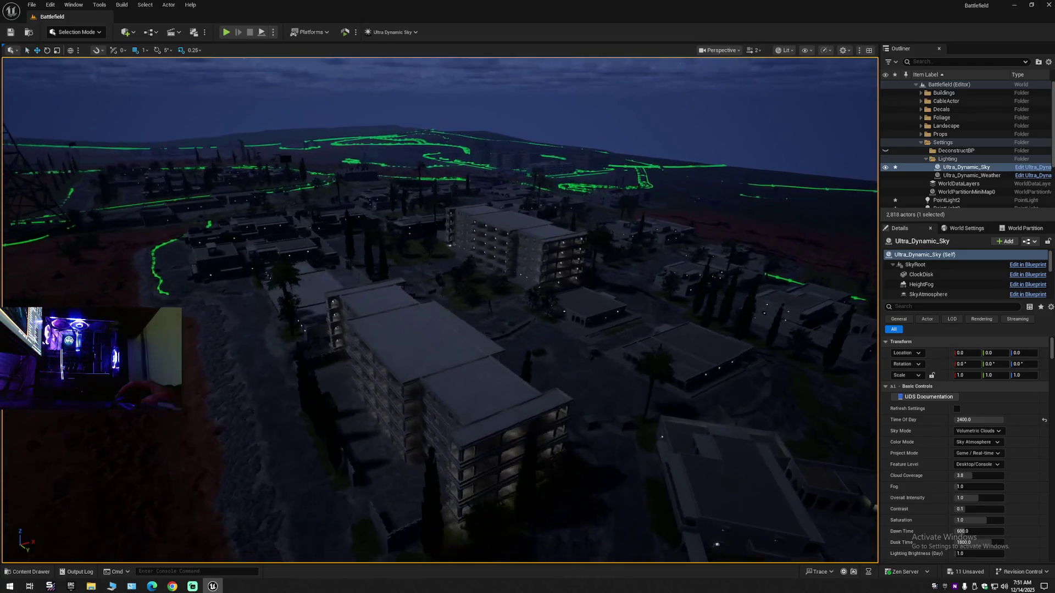
{"action": "key", "text": "w"}
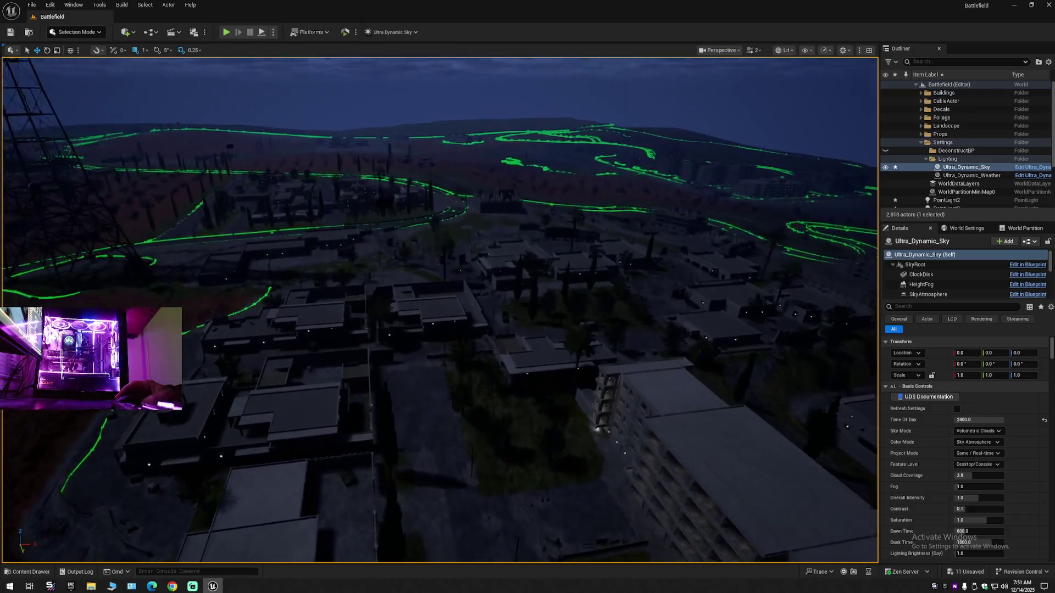
{"action": "key", "text": "s"}
{"action": "scroll", "coordinate": [440, 310], "scroll_direction": "down", "scroll_amount": 1}
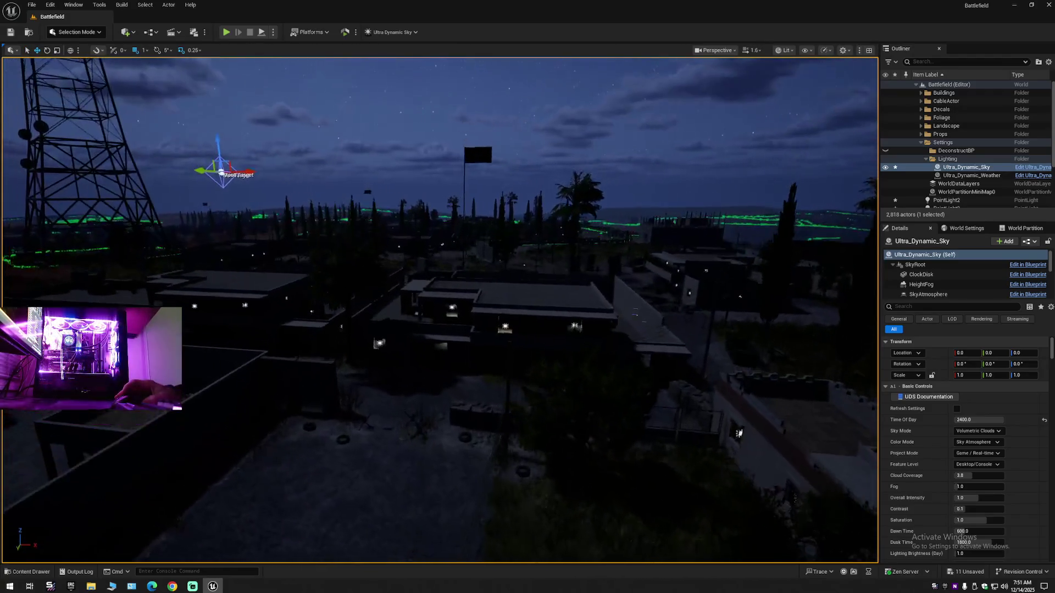
{"action": "key", "text": "w"}
{"action": "scroll", "coordinate": [440, 311], "scroll_direction": "up", "scroll_amount": 1}
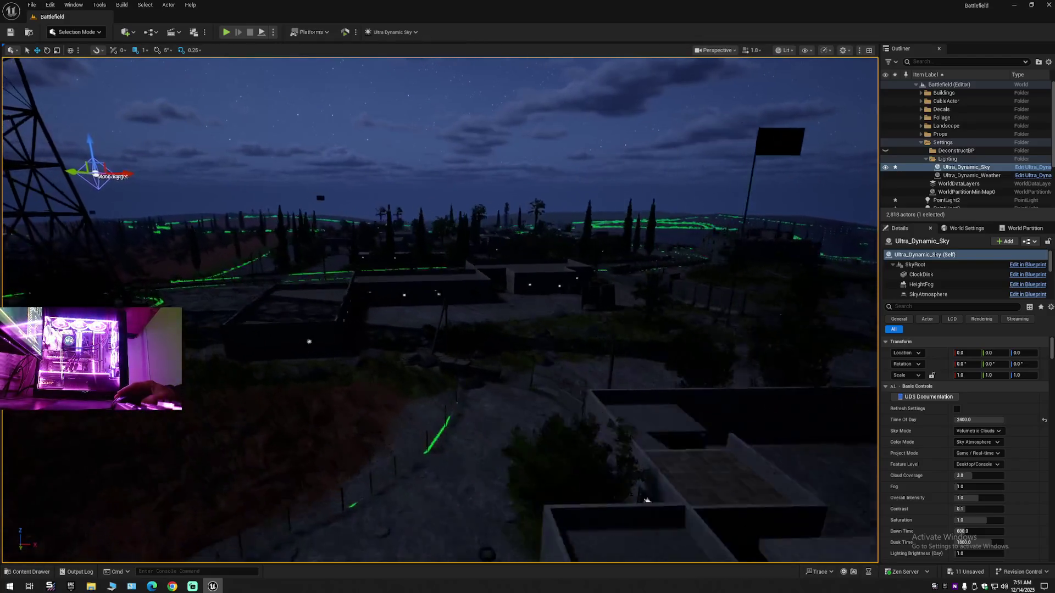
{"action": "key", "text": "s"}
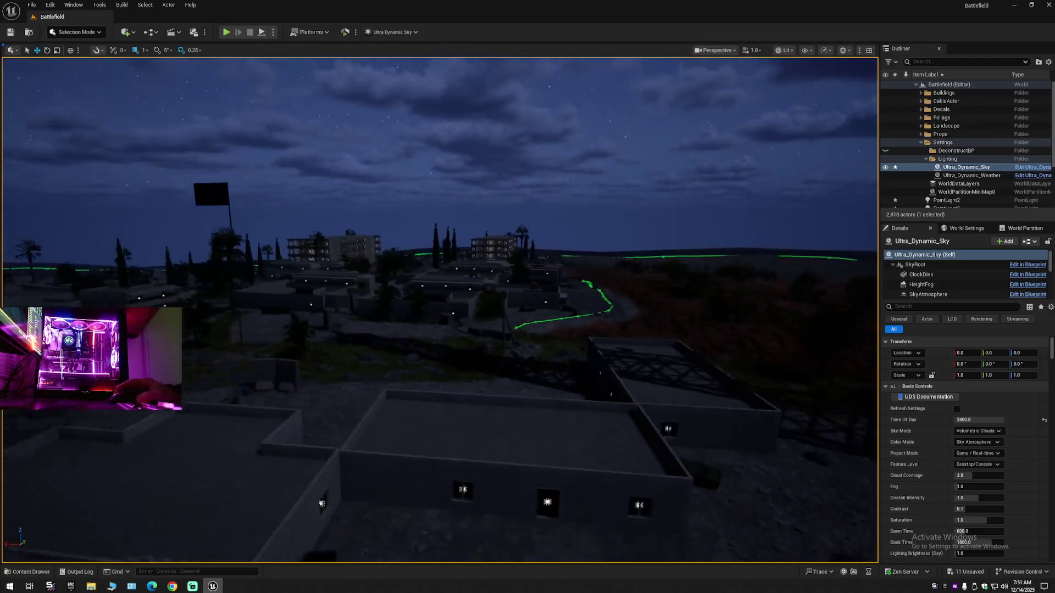
{"action": "key", "text": "s"}
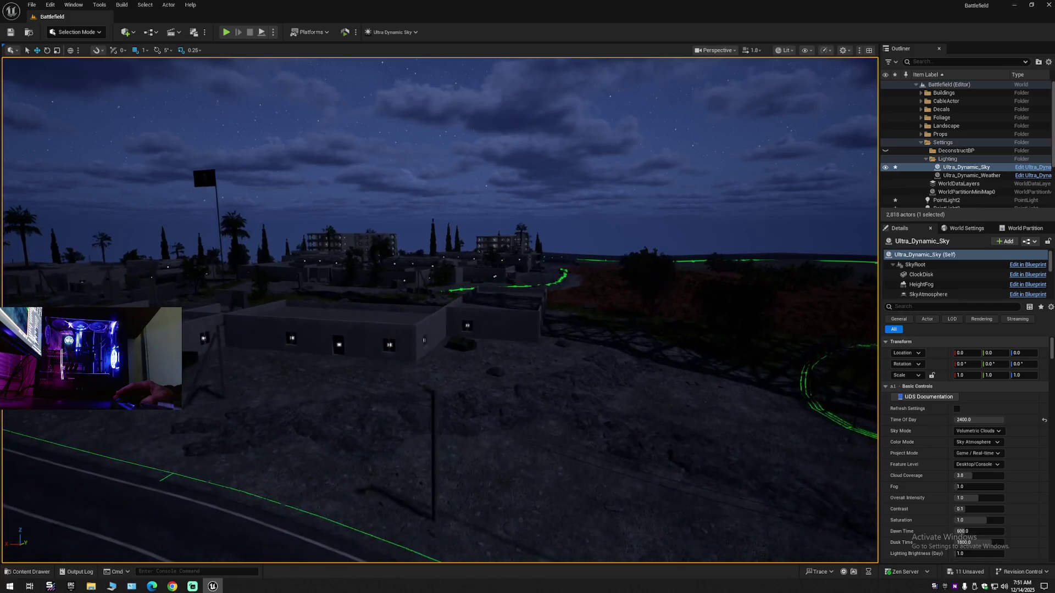
{"action": "scroll", "coordinate": [440, 311], "scroll_direction": "down", "scroll_amount": 2}
{"action": "scroll", "coordinate": [439, 310], "scroll_direction": "down", "scroll_amount": 1}
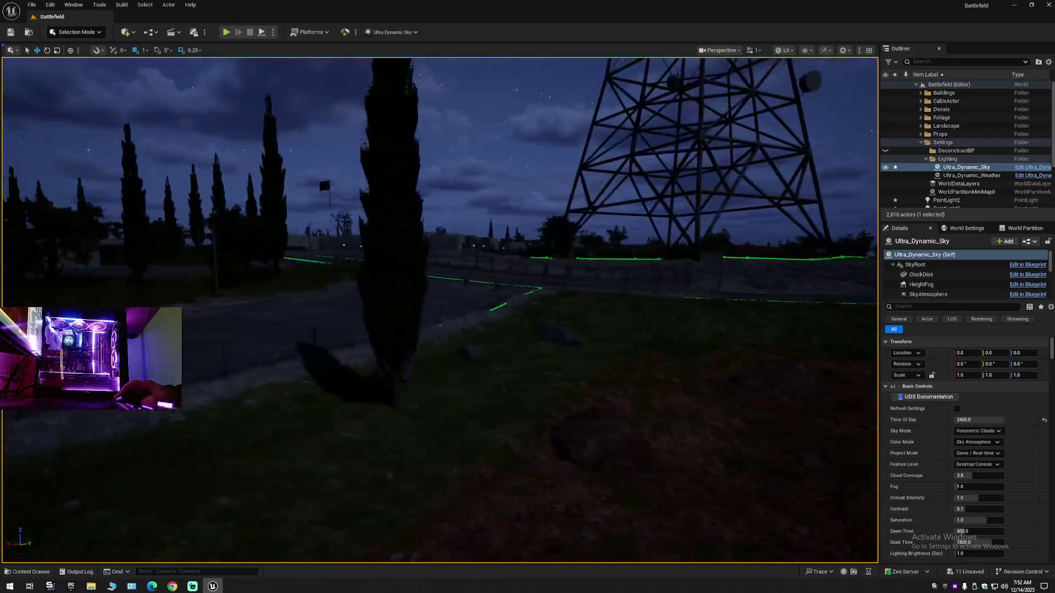
{"action": "scroll", "coordinate": [439, 310], "scroll_direction": "up", "scroll_amount": 1}
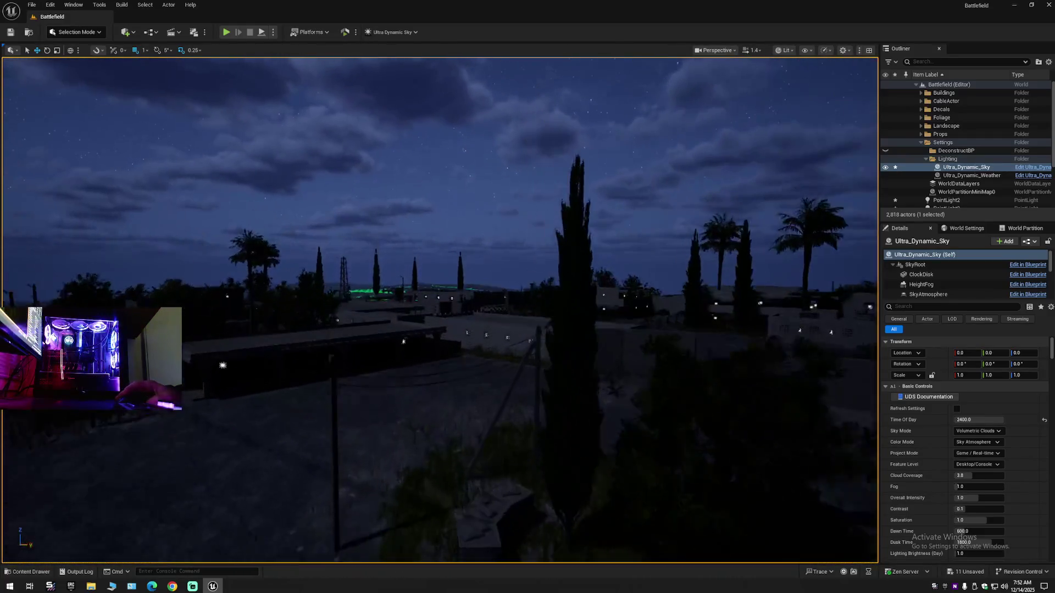
{"action": "scroll", "coordinate": [440, 311], "scroll_direction": "down", "scroll_amount": 1}
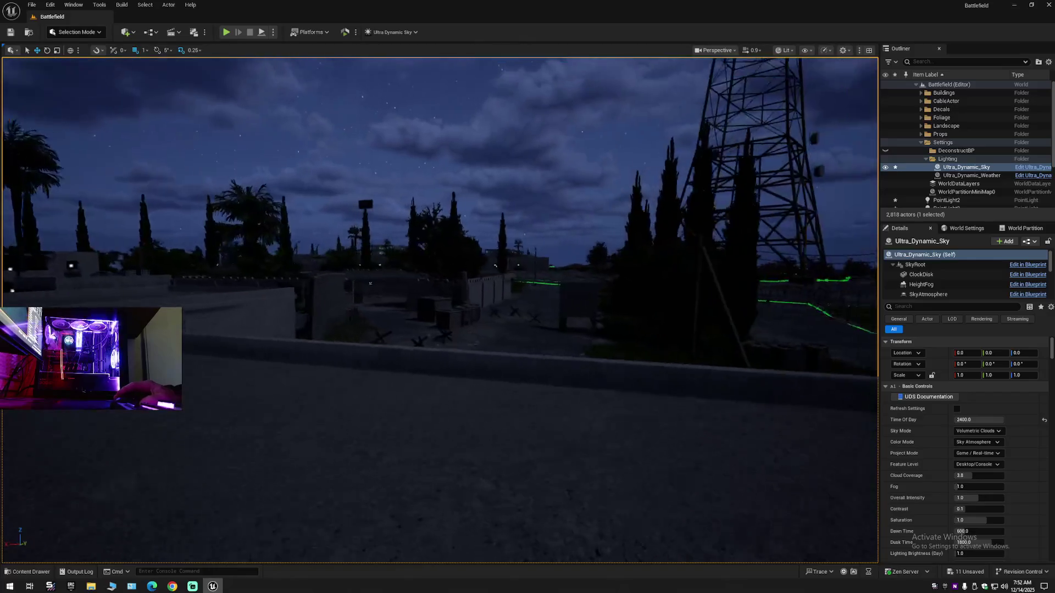
Slide along a wall onto the rooftops and climb to a high map overview
{"action": "key", "text": "d"}
{"action": "key", "text": "w"}
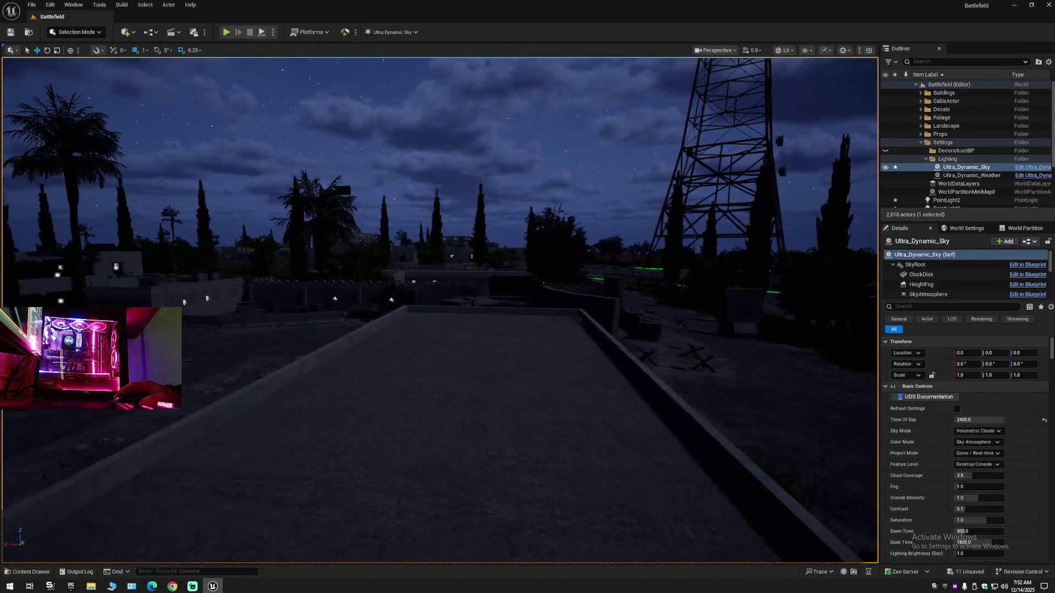
{"action": "scroll", "coordinate": [440, 311], "scroll_direction": "up", "scroll_amount": 1}
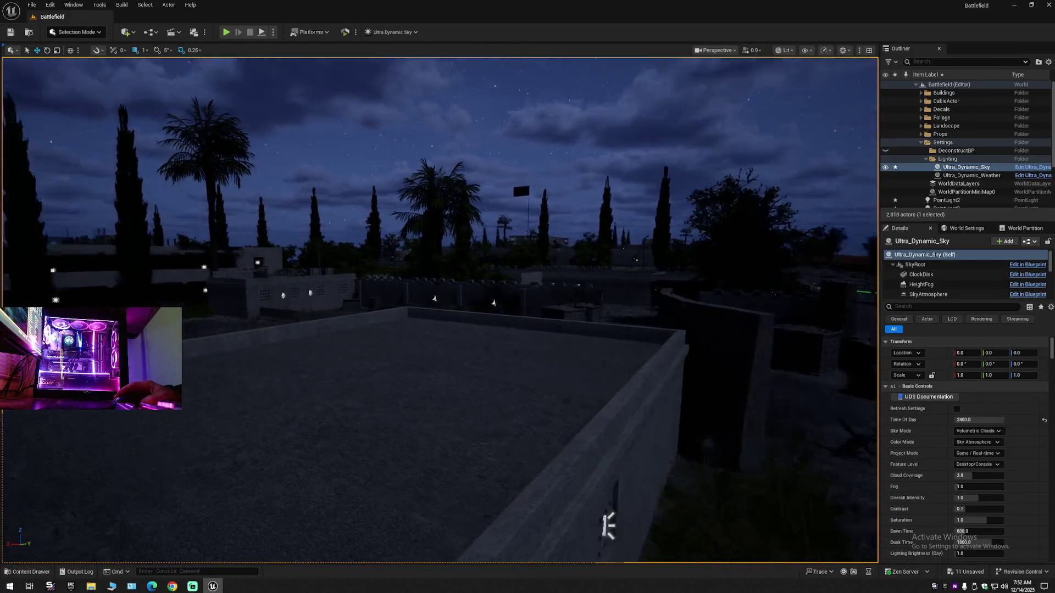
{"action": "scroll", "coordinate": [440, 311], "scroll_direction": "up", "scroll_amount": 1}
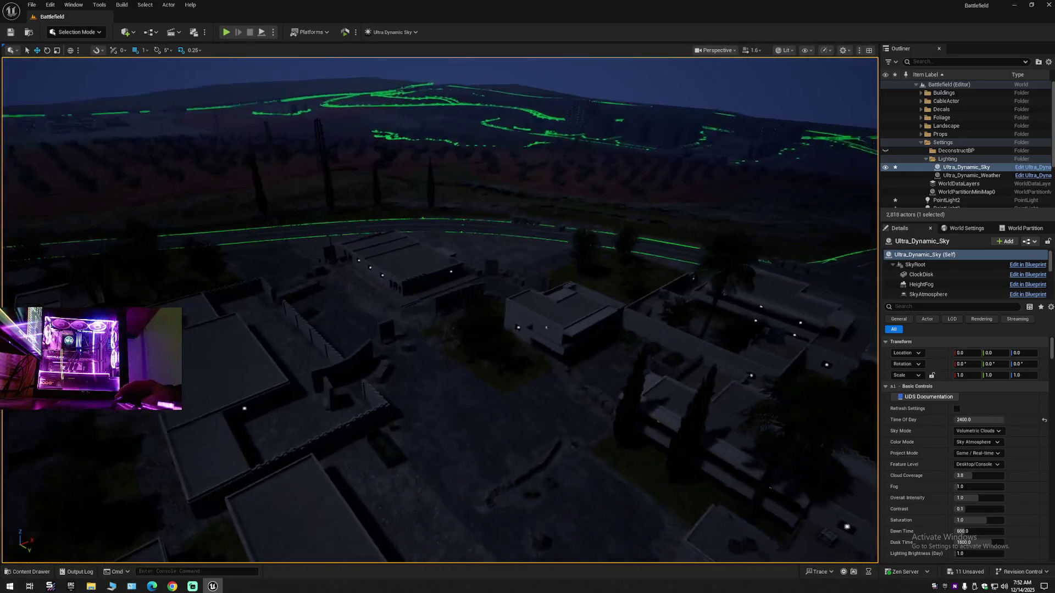
{"action": "key", "text": "w"}
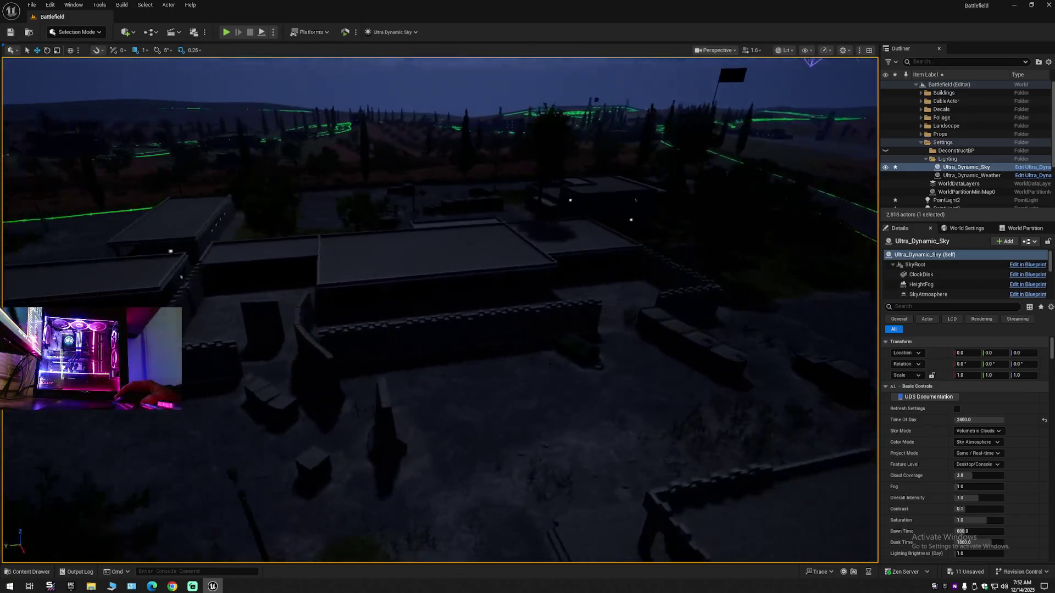
{"action": "key", "text": "w"}
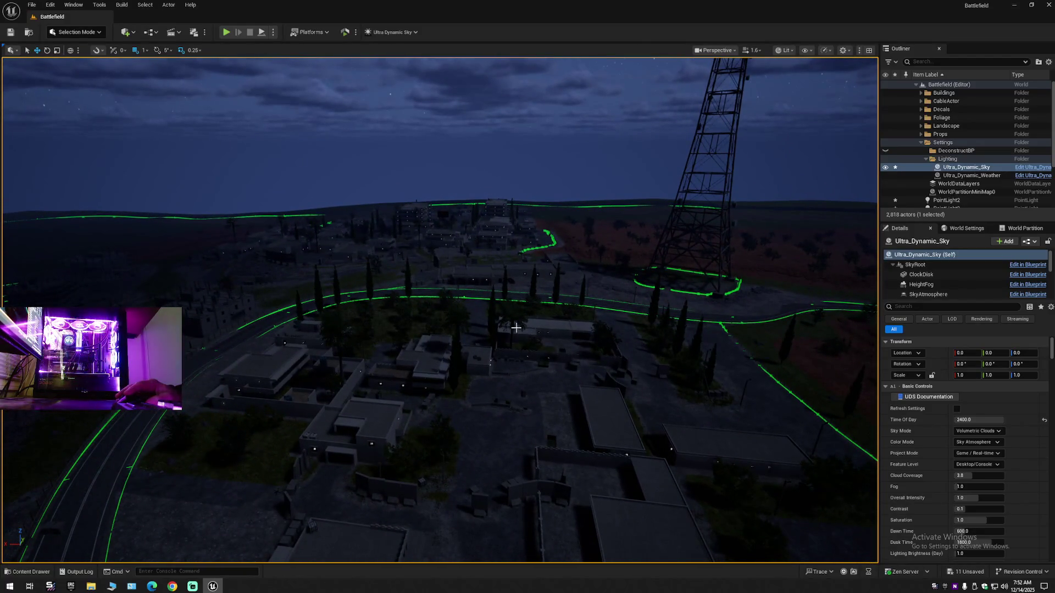
Tilt the view across the starry sky and turn toward the buildings and palm trees
{"action": "mouse_move", "coordinate": [637, 439]}
{"action": "left_mouse_down"}
{"action": "mouse_move", "coordinate": [636, 385]}
{"action": "mouse_move", "coordinate": [746, 363]}
{"action": "mouse_move", "coordinate": [648, 355]}
{"action": "left_mouse_up"}
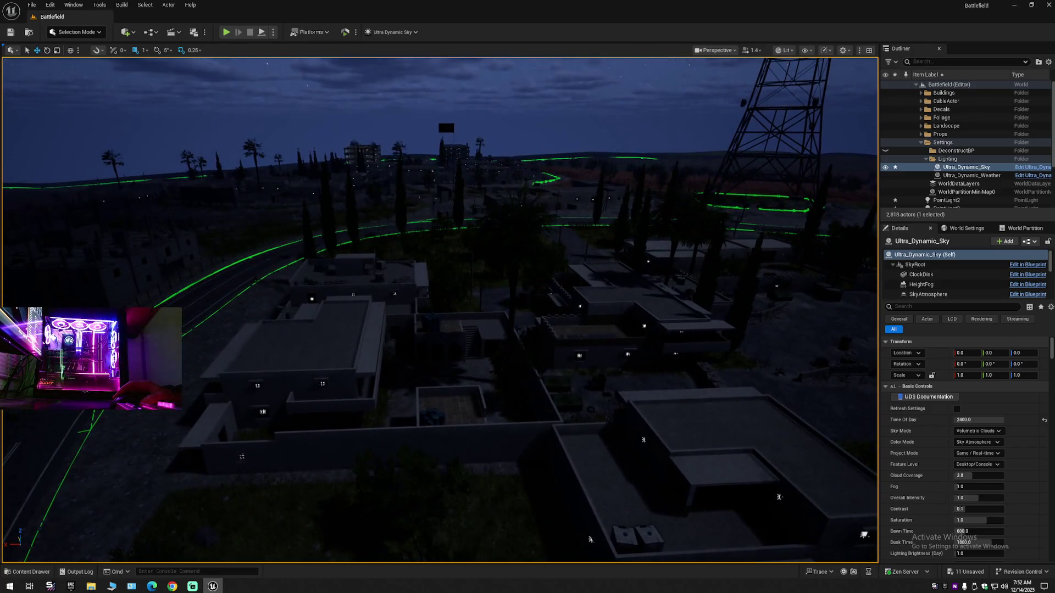
{"action": "mouse_move", "coordinate": [647, 354]}
{"action": "left_mouse_down"}
{"action": "mouse_move", "coordinate": [647, 297]}
{"action": "mouse_move", "coordinate": [648, 385]}
{"action": "mouse_move", "coordinate": [539, 363]}
{"action": "mouse_move", "coordinate": [538, 313]}
{"action": "mouse_move", "coordinate": [517, 322]}
{"action": "mouse_move", "coordinate": [550, 321]}
{"action": "mouse_move", "coordinate": [505, 321]}
{"action": "mouse_move", "coordinate": [544, 321]}
{"action": "left_mouse_up"}
{"action": "scroll", "coordinate": [621, 379], "scroll_direction": "up", "scroll_amount": 2}
{"action": "scroll", "coordinate": [533, 313], "scroll_direction": "down", "scroll_amount": 1}
{"action": "scroll", "coordinate": [538, 322], "scroll_direction": "down", "scroll_amount": 1}
{"action": "scroll", "coordinate": [516, 321], "scroll_direction": "down", "scroll_amount": 1}
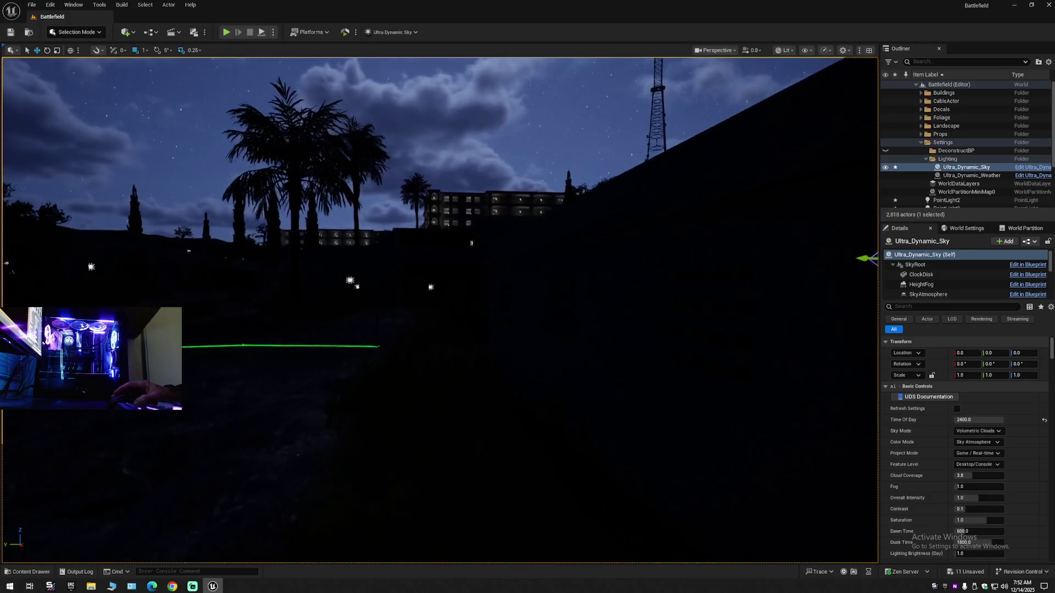
{"action": "scroll", "coordinate": [538, 321], "scroll_direction": "down", "scroll_amount": 1}
{"action": "mouse_move", "coordinate": [544, 321]}
{"action": "left_mouse_down"}
{"action": "mouse_move", "coordinate": [527, 321]}
{"action": "mouse_move", "coordinate": [549, 322]}
{"action": "mouse_move", "coordinate": [528, 321]}
{"action": "mouse_move", "coordinate": [520, 349]}
{"action": "mouse_move", "coordinate": [644, 439]}
{"action": "mouse_move", "coordinate": [632, 429]}
{"action": "mouse_move", "coordinate": [632, 384]}
{"action": "mouse_move", "coordinate": [604, 385]}
{"action": "mouse_move", "coordinate": [667, 385]}
{"action": "mouse_move", "coordinate": [659, 341]}
{"action": "mouse_move", "coordinate": [604, 330]}
{"action": "mouse_move", "coordinate": [604, 412]}
{"action": "mouse_move", "coordinate": [423, 273]}
{"action": "mouse_move", "coordinate": [501, 272]}
{"action": "mouse_move", "coordinate": [431, 272]}
{"action": "mouse_move", "coordinate": [442, 272]}
{"action": "left_mouse_up"}
{"action": "scroll", "coordinate": [538, 322], "scroll_direction": "up", "scroll_amount": 2}
{"action": "scroll", "coordinate": [550, 321], "scroll_direction": "up", "scroll_amount": 2}
{"action": "scroll", "coordinate": [489, 272], "scroll_direction": "down", "scroll_amount": 2}
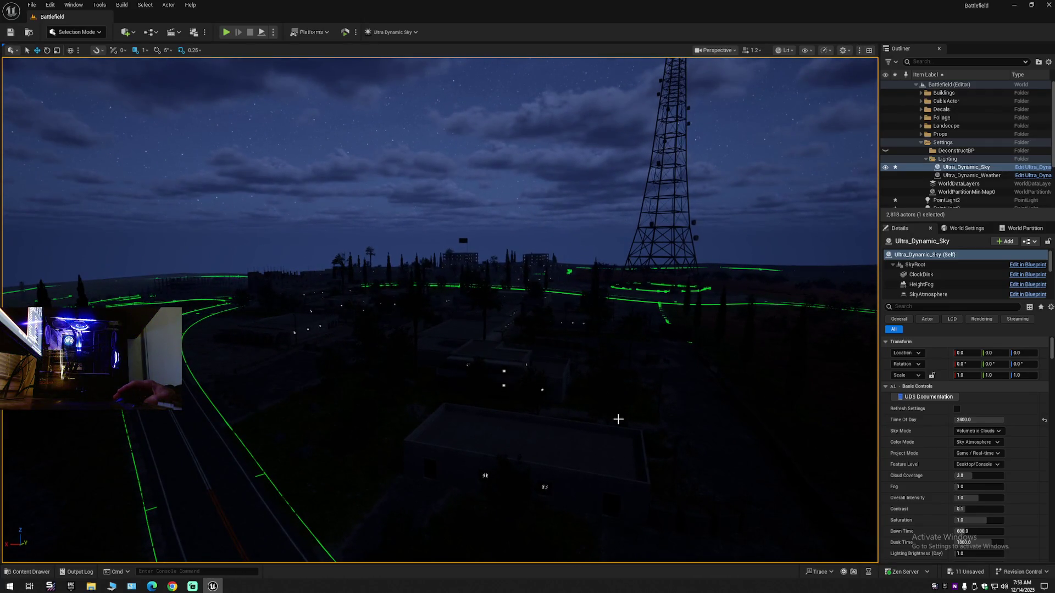
Pan to a wide shot of the tower and town, then reset Time Of Day to 960
{"action": "mouse_move", "coordinate": [443, 272]}
{"action": "left_mouse_down"}
{"action": "mouse_move", "coordinate": [451, 264]}
{"action": "mouse_move", "coordinate": [435, 270]}
{"action": "mouse_move", "coordinate": [341, 236]}
{"action": "left_mouse_up"}
{"action": "scroll", "coordinate": [451, 263], "scroll_direction": "up", "scroll_amount": 1}
{"action": "scroll", "coordinate": [388, 247], "scroll_direction": "up", "scroll_amount": 1}
{"action": "scroll", "coordinate": [385, 246], "scroll_direction": "up", "scroll_amount": 3}
{"action": "left_click_drag", "start_coordinate": [690, 407], "coordinate": [690, 407]}
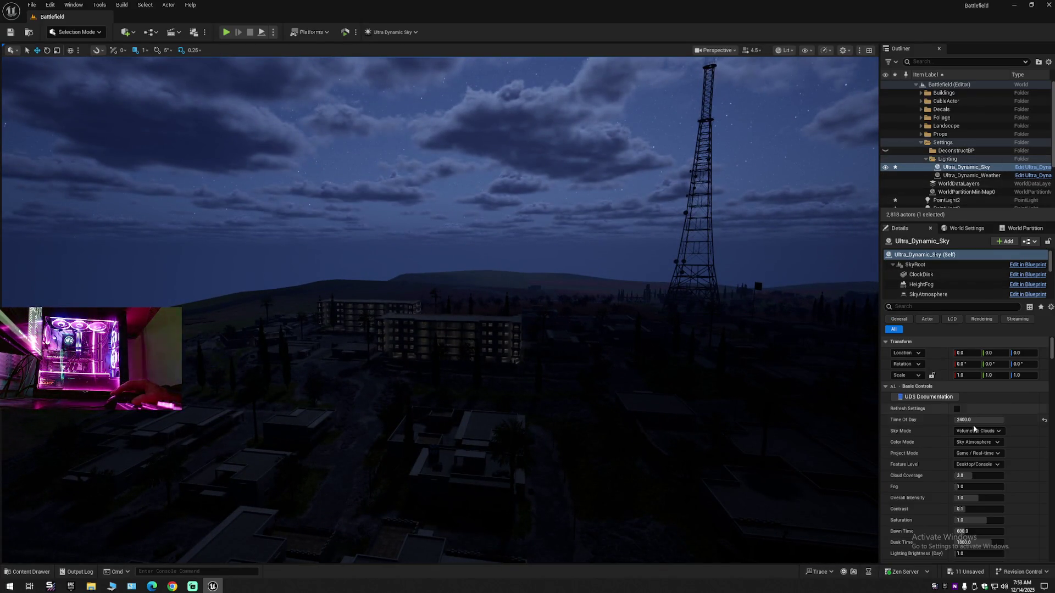
{"action": "left_click", "coordinate": [1044, 419]}
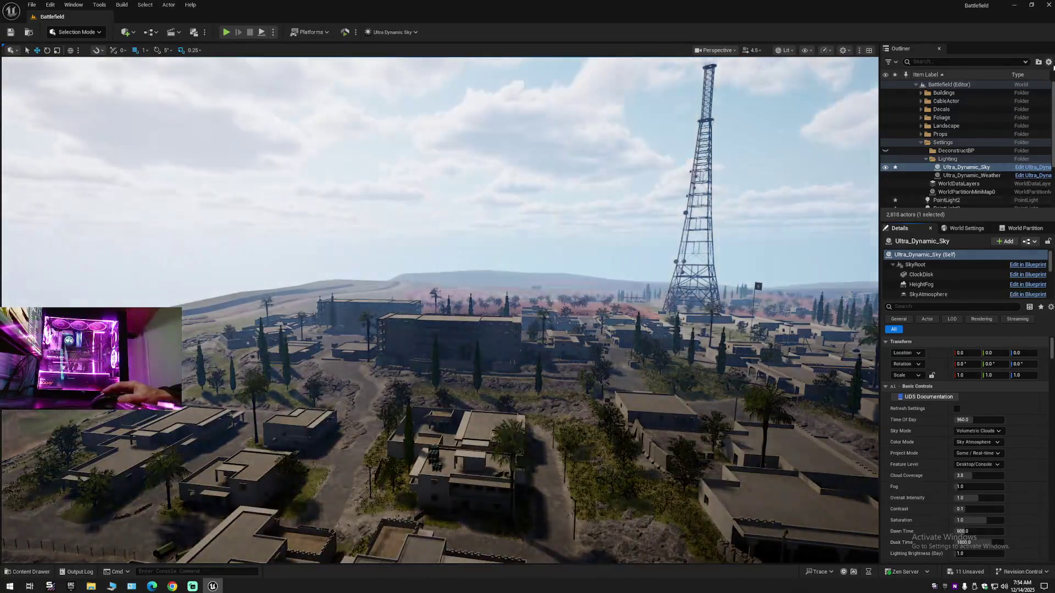
Collapse the Outliner hierarchy and re-expand Battlefield to show its folders
{"action": "right_click", "coordinate": [937, 84]}
{"action": "left_click", "coordinate": [936, 105]}
{"action": "left_click", "coordinate": [936, 104]}
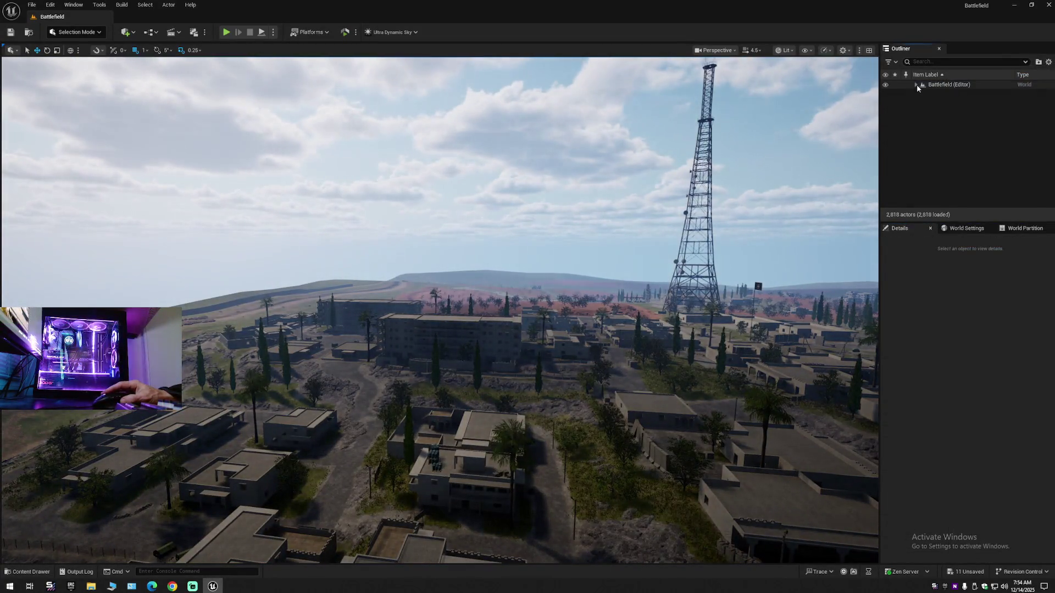
{"action": "left_click", "coordinate": [916, 84]}
{"action": "mouse_move", "coordinate": [807, 218]}
{"action": "left_mouse_down"}
{"action": "mouse_move", "coordinate": [759, 231]}
{"action": "mouse_move", "coordinate": [786, 226]}
{"action": "mouse_move", "coordinate": [770, 223]}
{"action": "mouse_move", "coordinate": [787, 202]}
{"action": "left_mouse_up"}
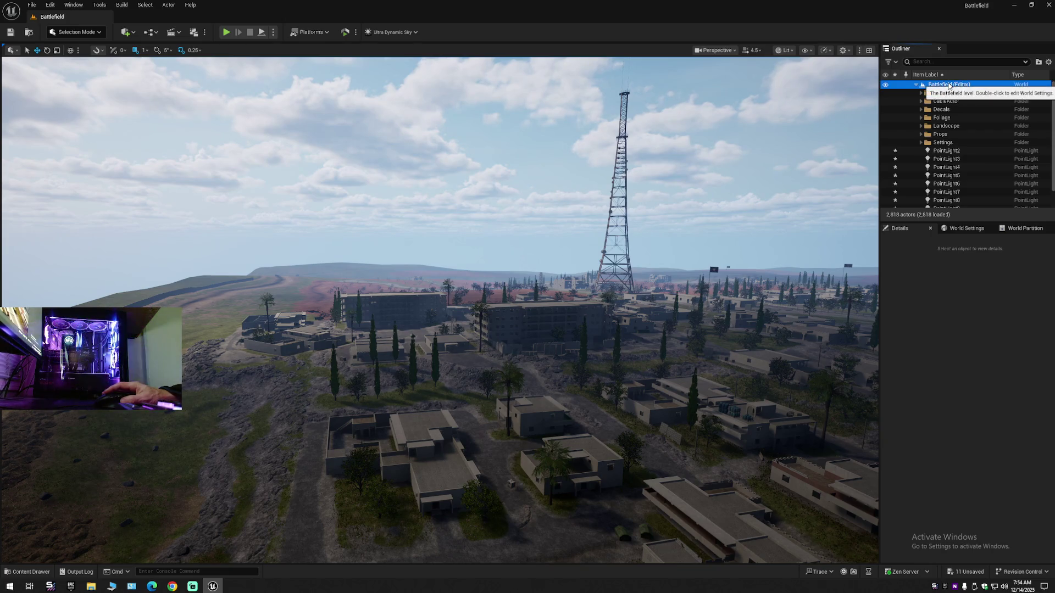
Create a Delete folder in Battlefield with a Lights subfolder inside it
{"action": "right_click", "coordinate": [949, 86]}
{"action": "left_click", "coordinate": [988, 101]}
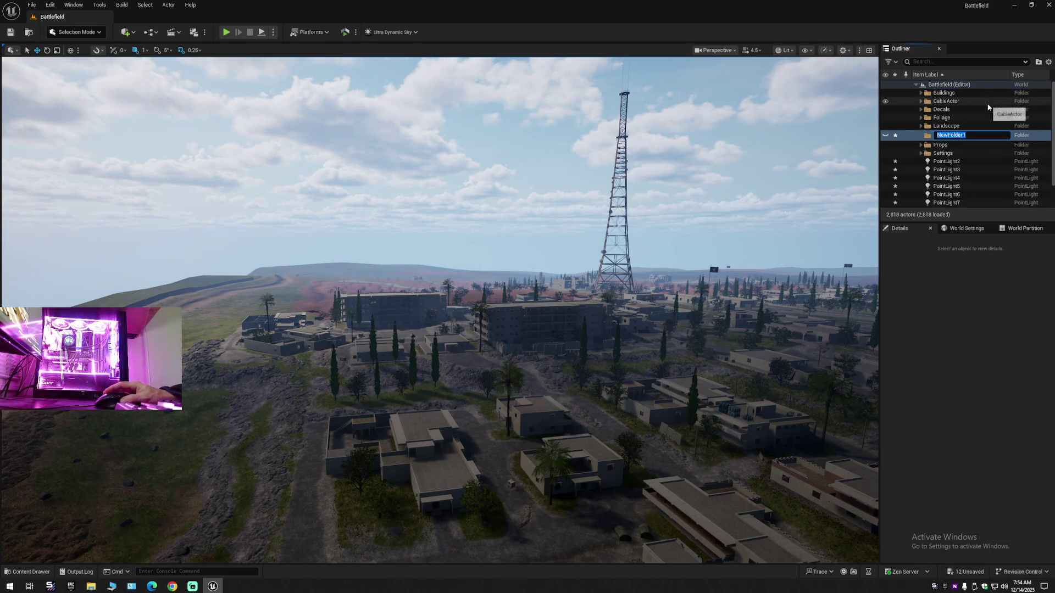
{"action": "type", "text": "Delete"}
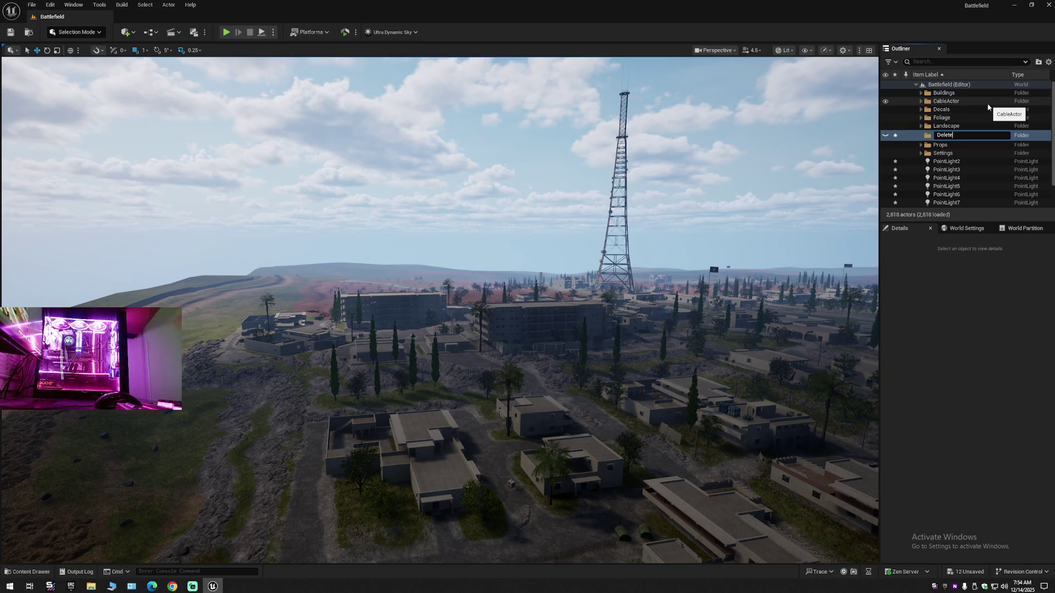
{"action": "key", "text": "Return"}
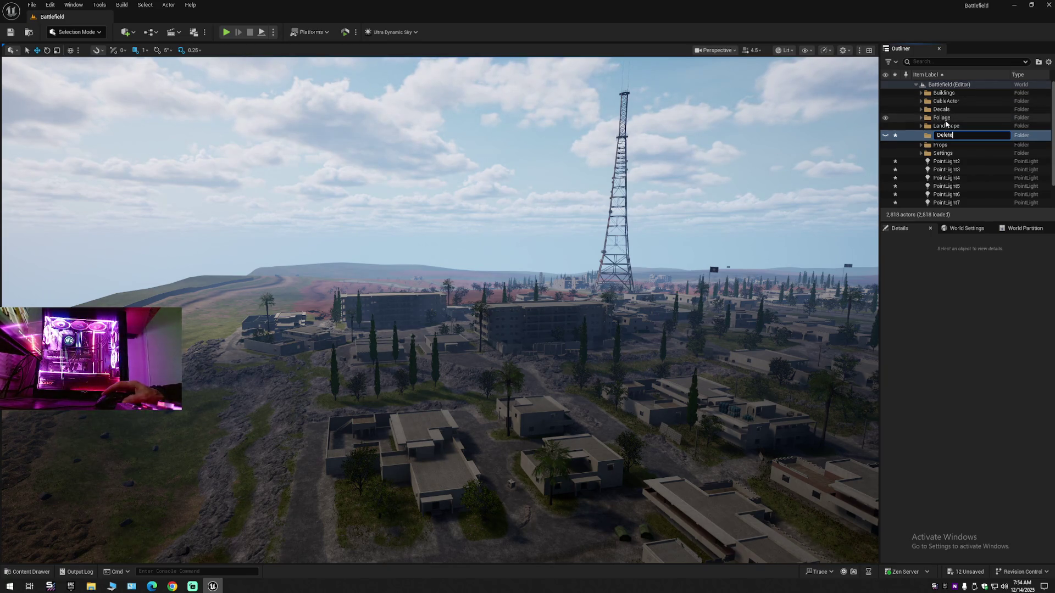
{"action": "right_click", "coordinate": [934, 119]}
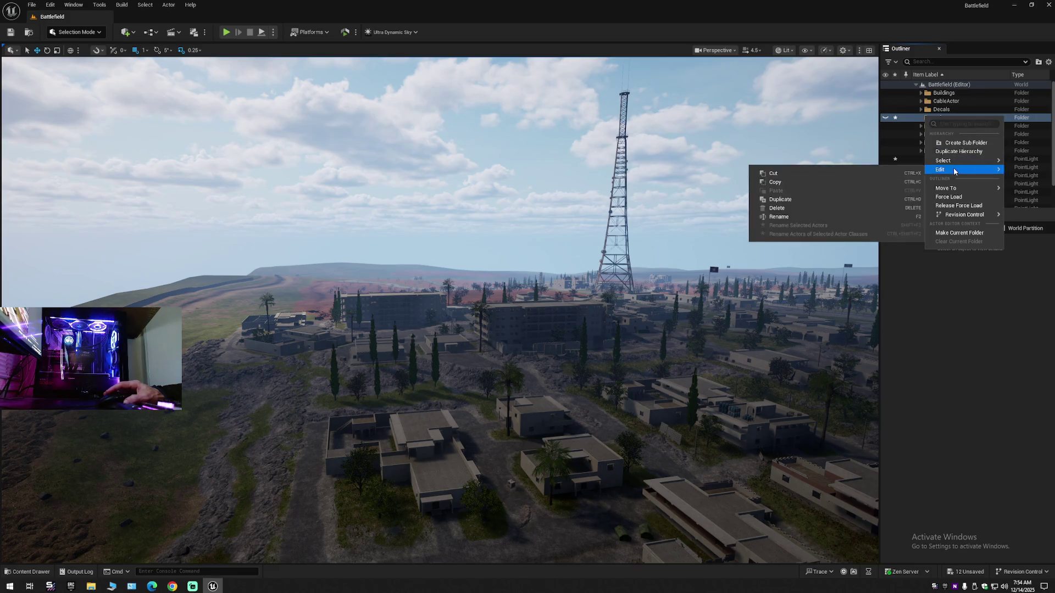
{"action": "left_click", "coordinate": [957, 141]}
{"action": "type", "text": "Light"}
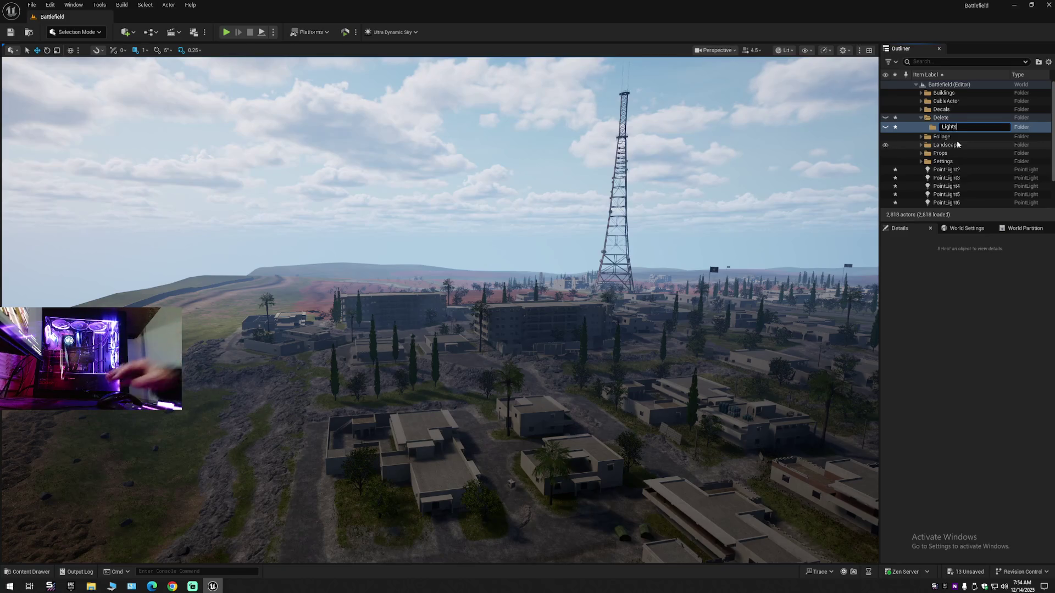
{"action": "type", "text": "s"}
{"action": "key", "text": "Return"}
Move PointLight2 through PointLight11 into the Lights folder and collapse the Outliner
{"action": "left_click", "coordinate": [933, 168]}
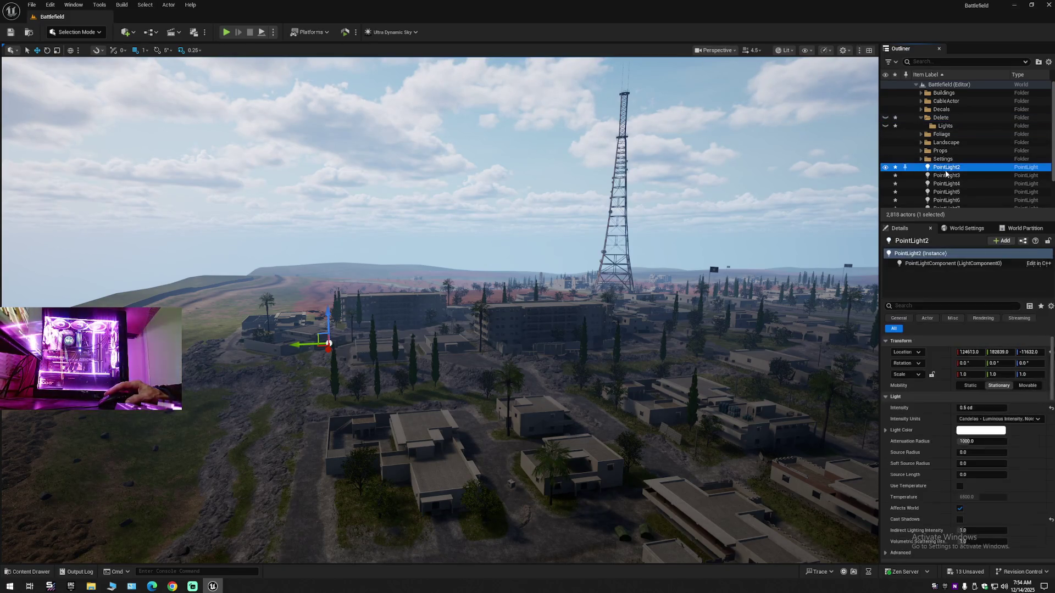
{"action": "scroll", "coordinate": [939, 187], "scroll_direction": "down", "scroll_amount": 2}
{"action": "left_click", "coordinate": [951, 204]}
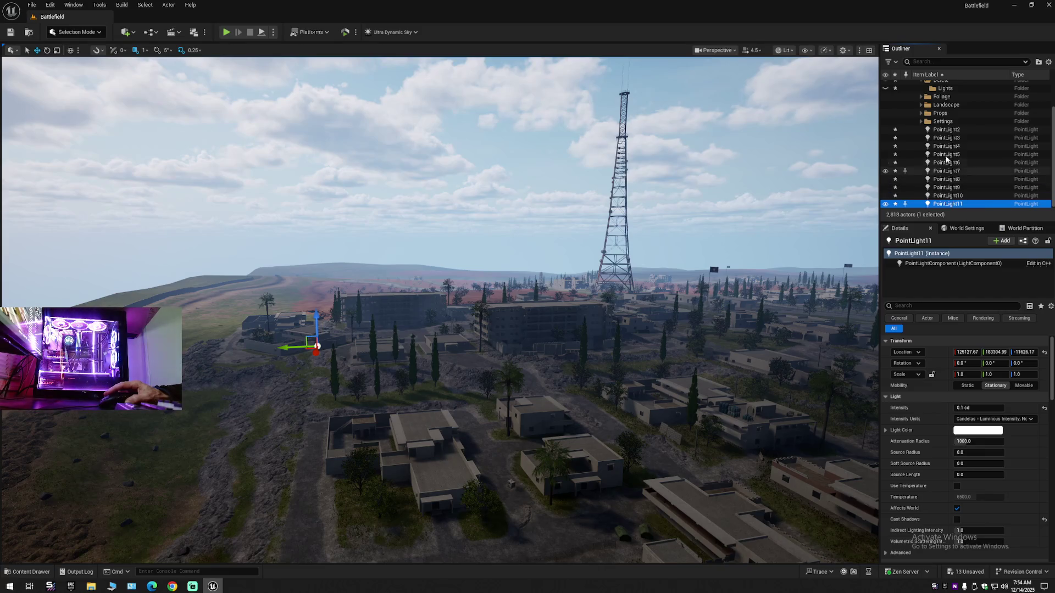
{"action": "left_click", "coordinate": [945, 130]}
{"action": "left_click", "coordinate": [955, 204], "text": "shift"}
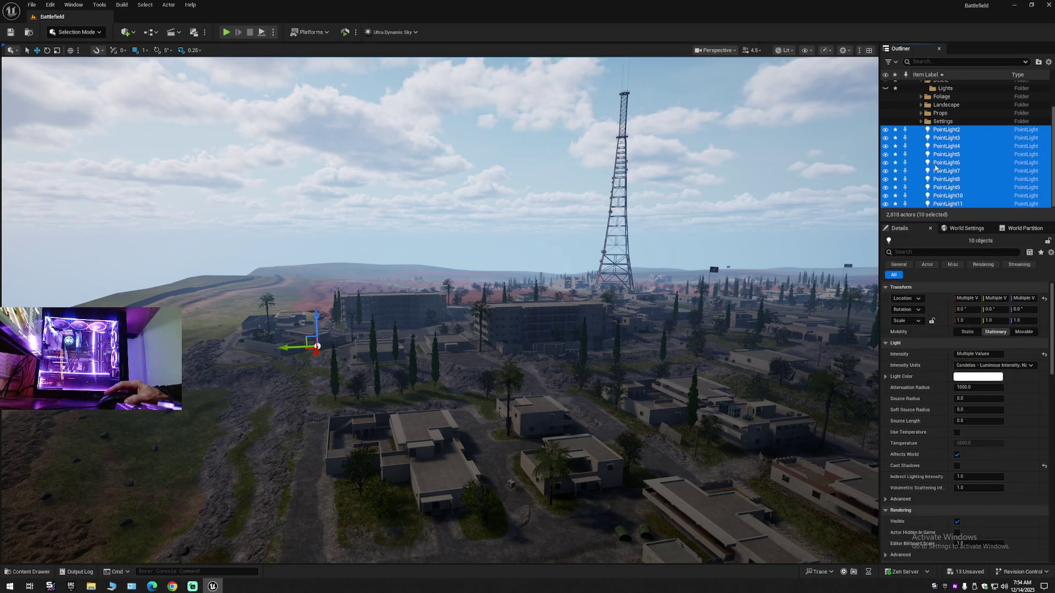
{"action": "right_click", "coordinate": [951, 168]}
{"action": "mouse_move", "coordinate": [926, 466]}
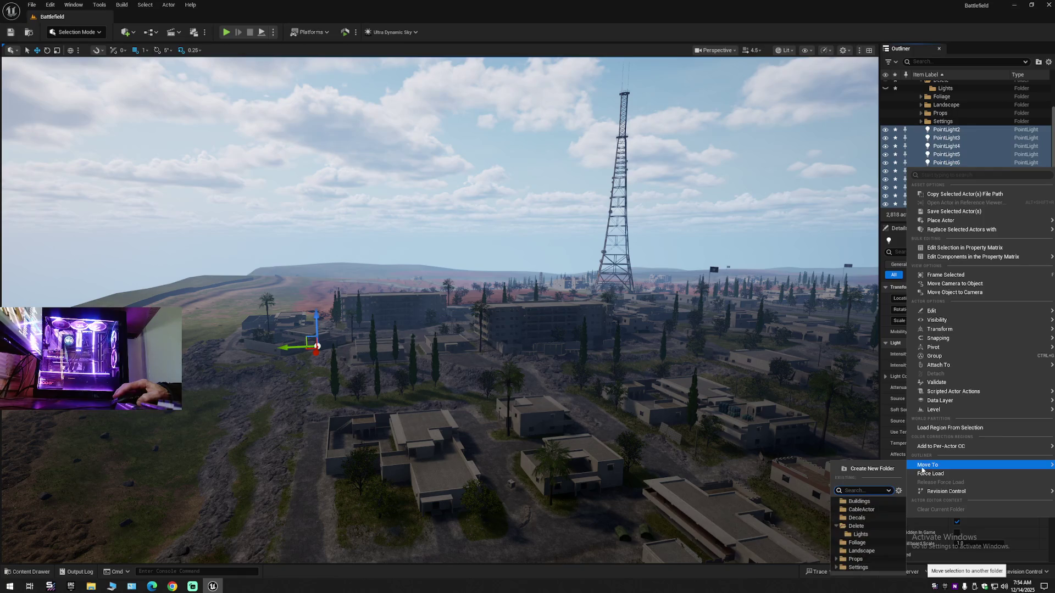
{"action": "left_click", "coordinate": [856, 533]}
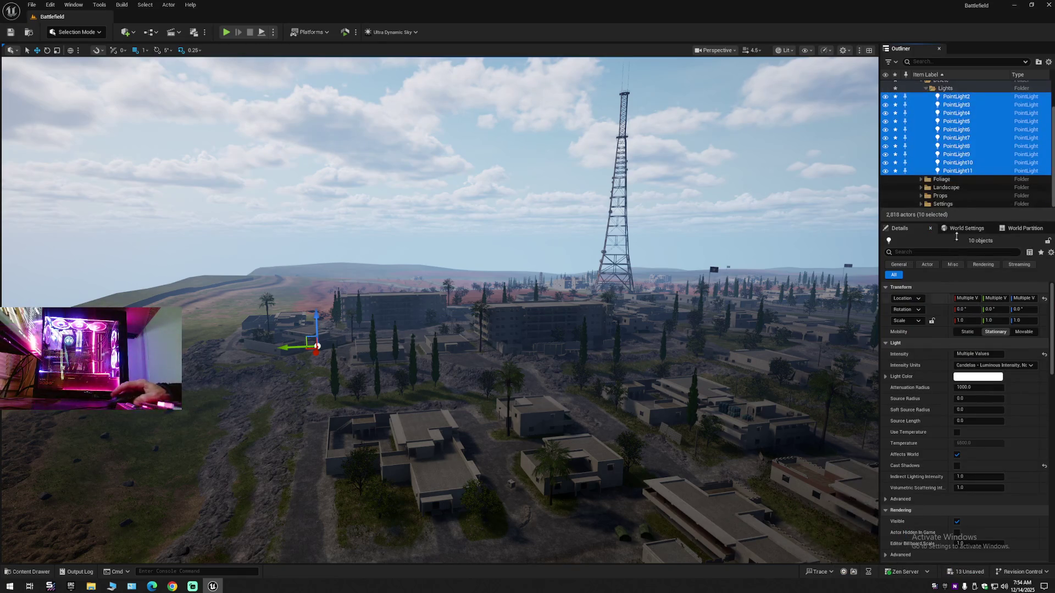
{"action": "left_click", "coordinate": [1049, 61]}
{"action": "left_click", "coordinate": [970, 103]}
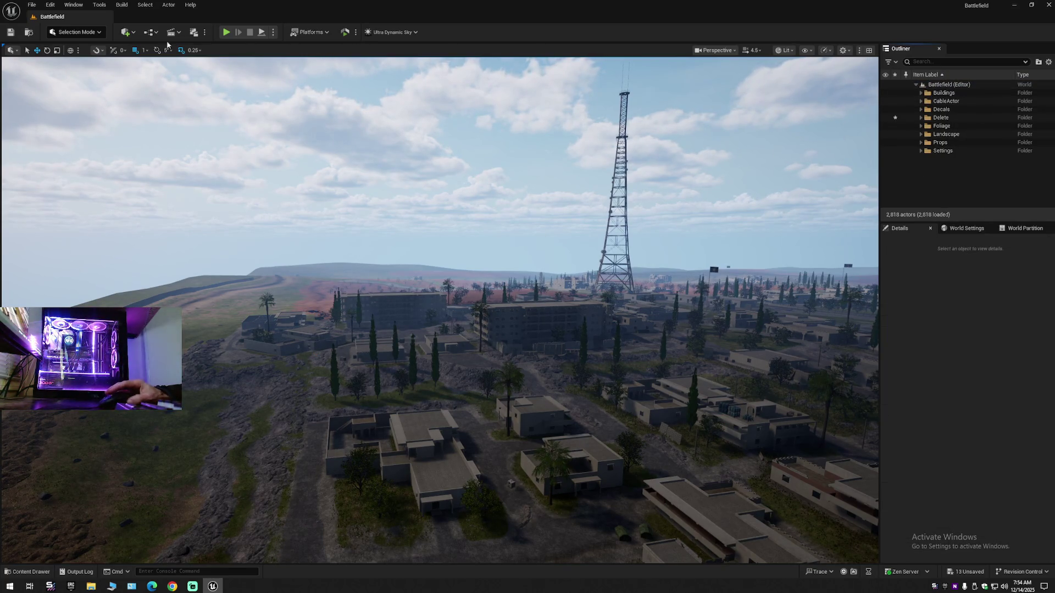
Save the Battlefield level with the toolbar Save and File > Save Current Level
{"action": "left_click", "coordinate": [11, 33]}
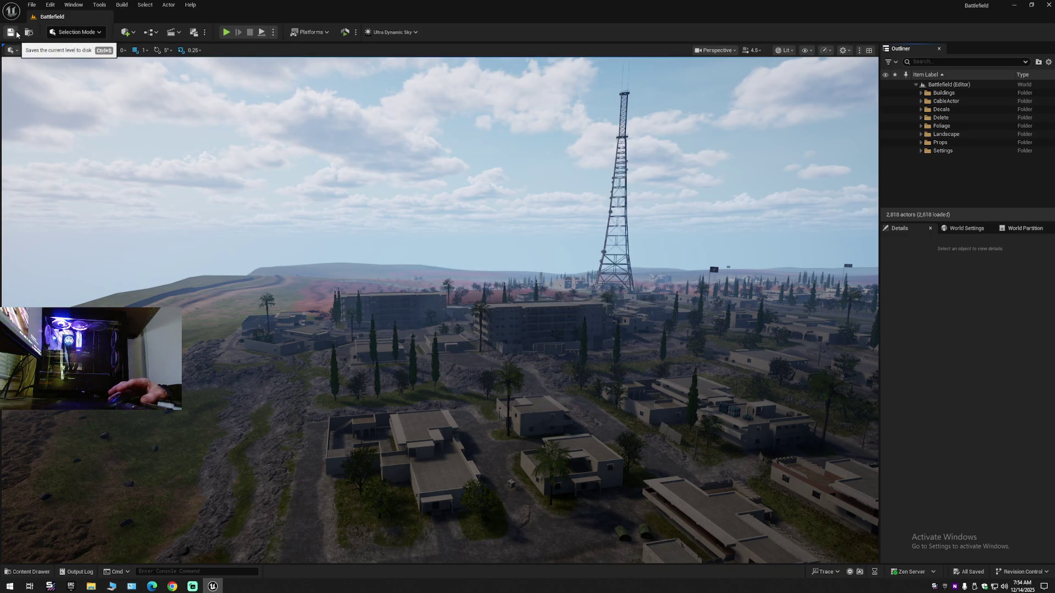
{"action": "left_click", "coordinate": [32, 5]}
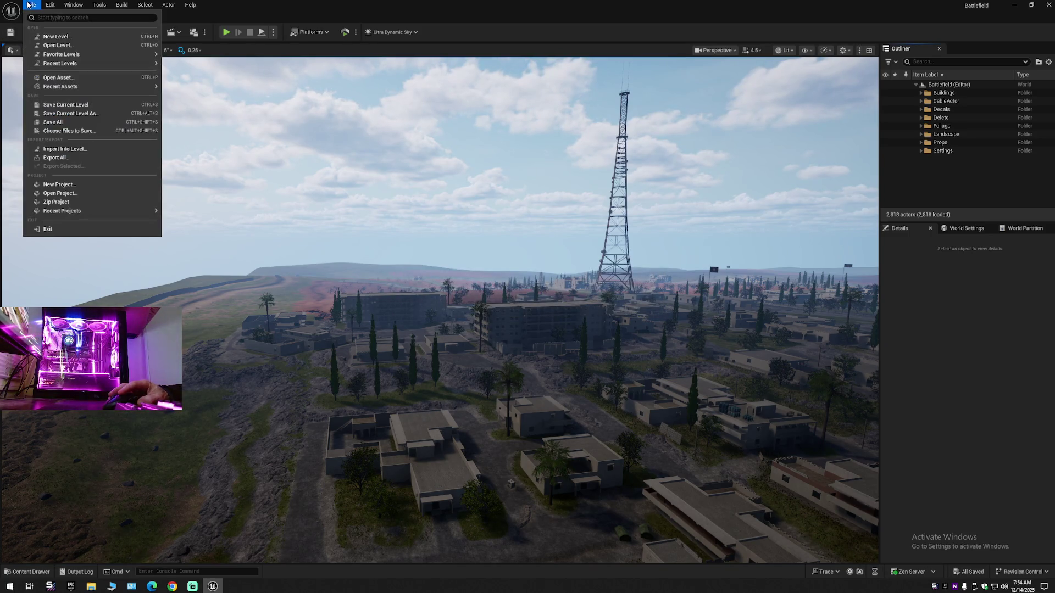
{"action": "left_click", "coordinate": [50, 108]}
{"action": "left_click", "coordinate": [32, 5]}
{"action": "left_click", "coordinate": [49, 108]}
{"action": "left_click", "coordinate": [31, 5]}
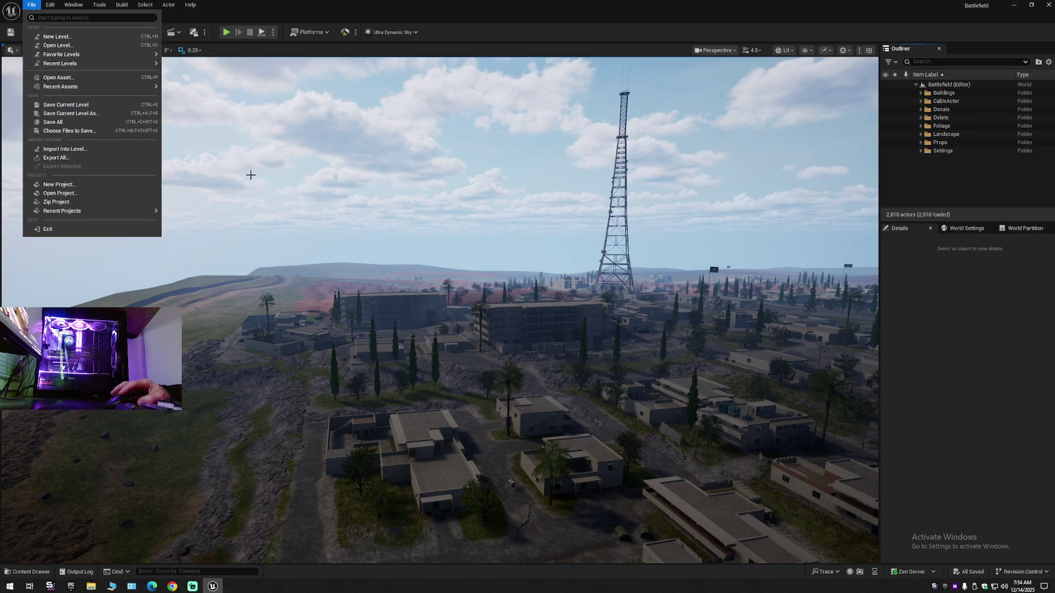
{"action": "left_click", "coordinate": [473, 253]}
Fly the camera down over the town and turn it toward the street and large building
{"action": "key", "text": "w"}
{"action": "scroll", "coordinate": [474, 252], "scroll_direction": "down", "scroll_amount": 3}
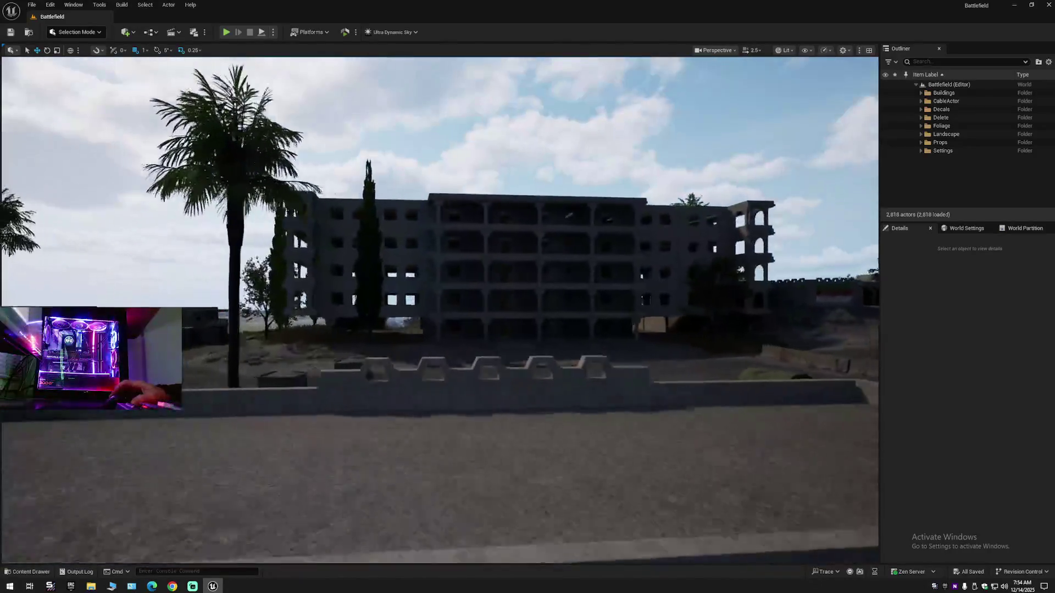
{"action": "key", "text": "w"}
{"action": "scroll", "coordinate": [473, 252], "scroll_direction": "down", "scroll_amount": 1}
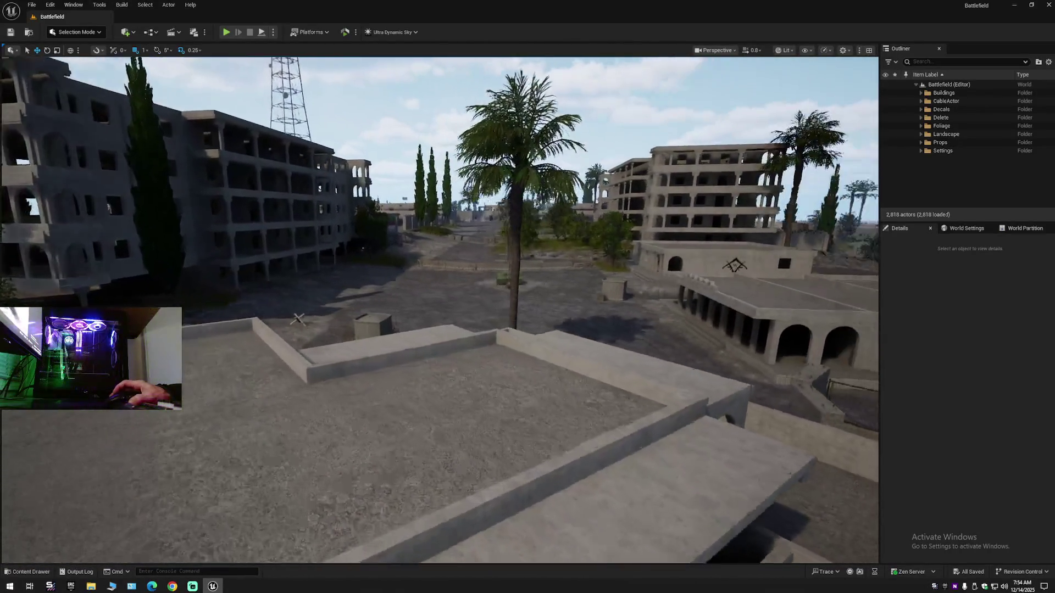
{"action": "scroll", "coordinate": [473, 252], "scroll_direction": "down", "scroll_amount": 1}
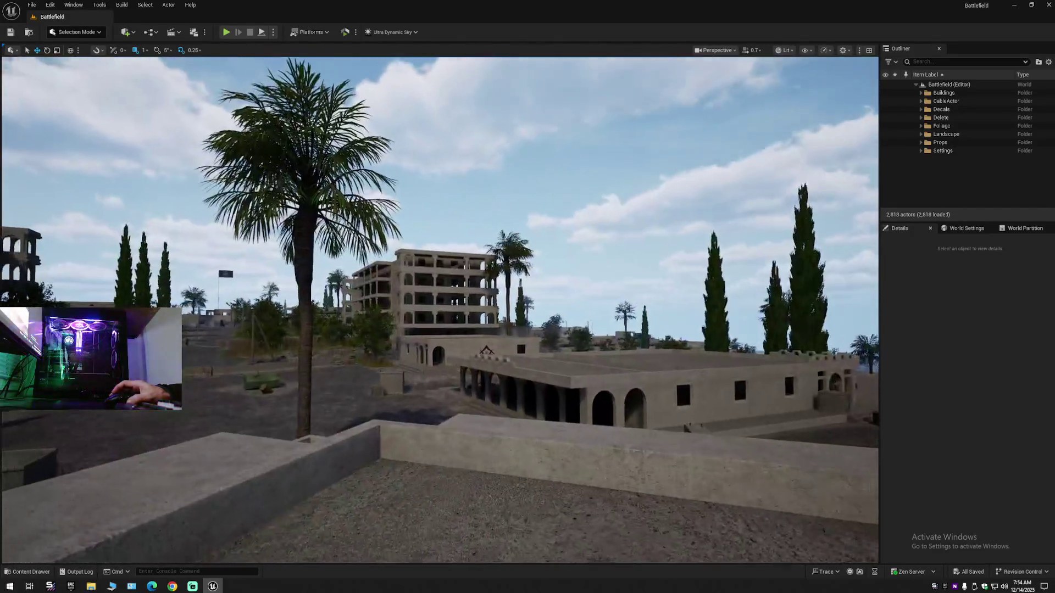
{"action": "left_click_drag", "start_coordinate": [474, 252], "coordinate": [407, 256]}
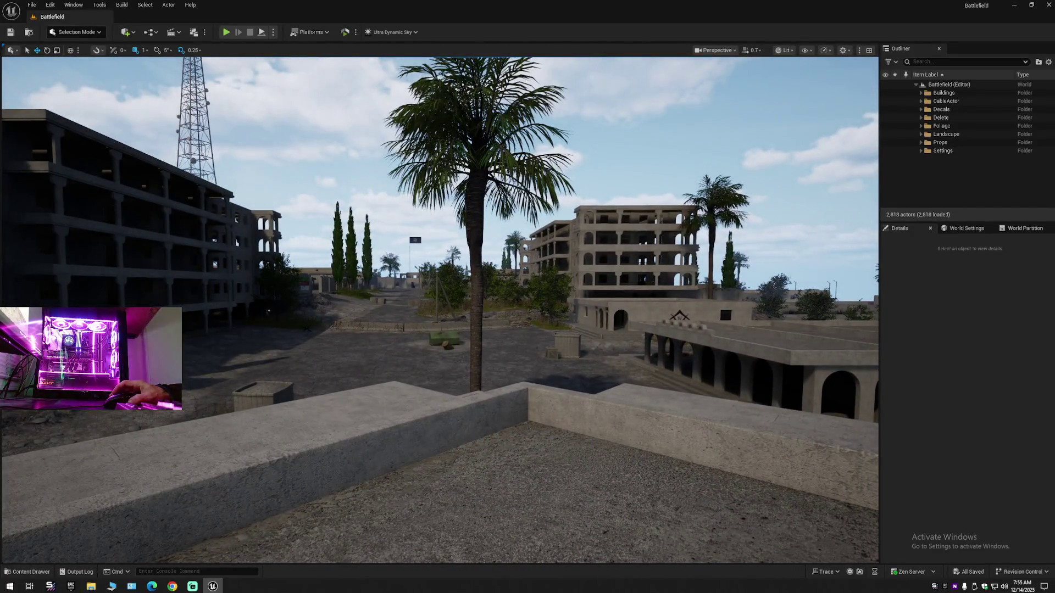
{"action": "left_click_drag", "start_coordinate": [582, 280], "coordinate": [585, 236]}
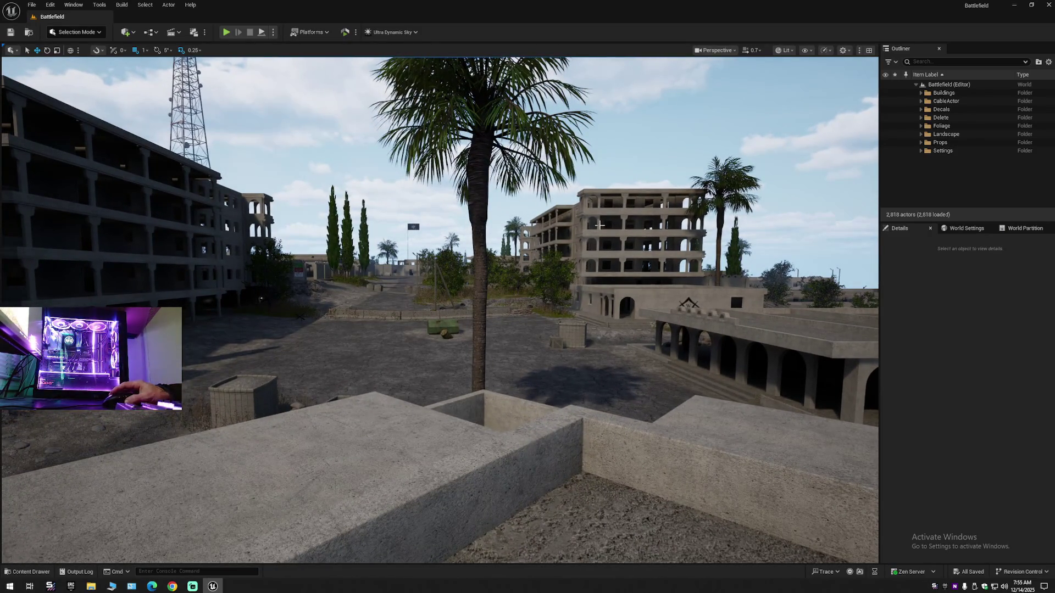
{"action": "mouse_move", "coordinate": [510, 251]}
{"action": "left_mouse_down"}
{"action": "mouse_move", "coordinate": [471, 256]}
{"action": "mouse_move", "coordinate": [742, 196]}
{"action": "left_mouse_up"}
Collapse the Outliner hierarchy, expand Battlefield (Editor) to its folders, and save the level
{"action": "left_click", "coordinate": [1049, 62]}
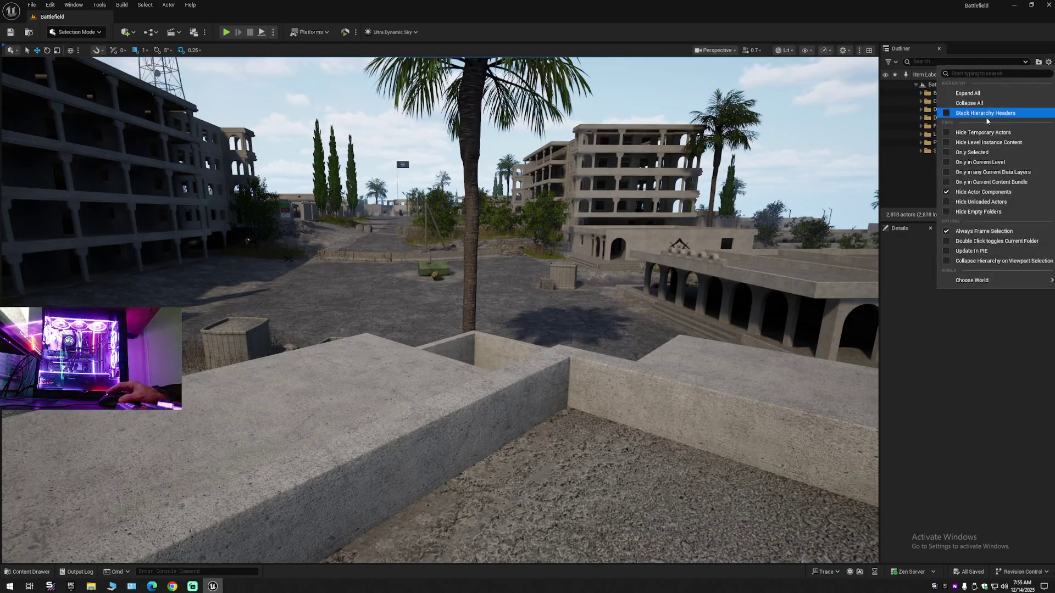
{"action": "left_click", "coordinate": [987, 109]}
{"action": "left_click", "coordinate": [916, 84]}
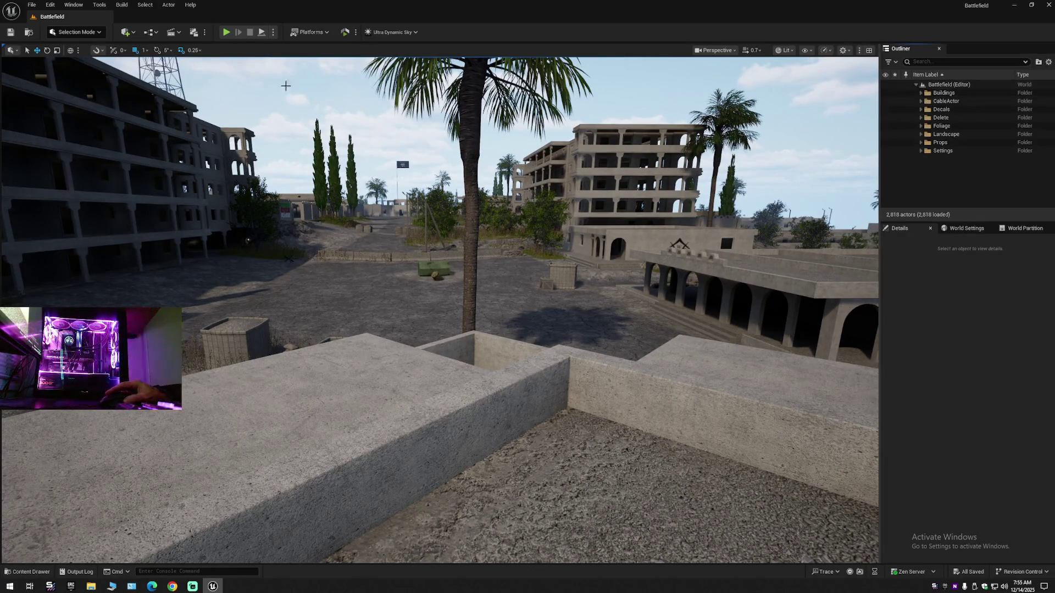
{"action": "left_click", "coordinate": [10, 34]}
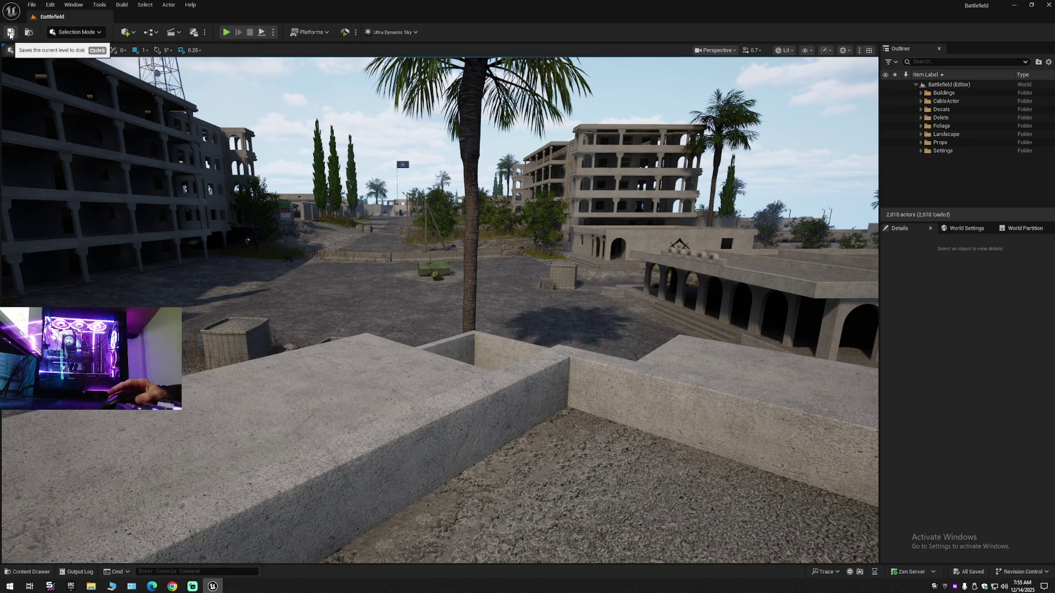
Save the current level and choose which files to save from the File menu
{"action": "left_click", "coordinate": [11, 33]}
{"action": "left_click", "coordinate": [31, 4]}
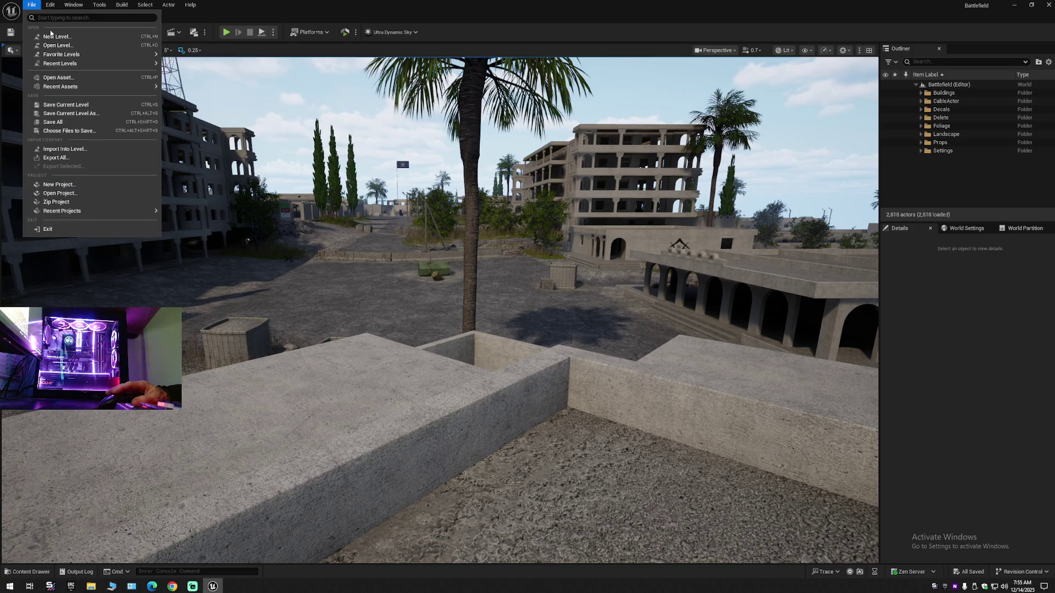
{"action": "left_click", "coordinate": [72, 108]}
{"action": "left_click", "coordinate": [31, 4]}
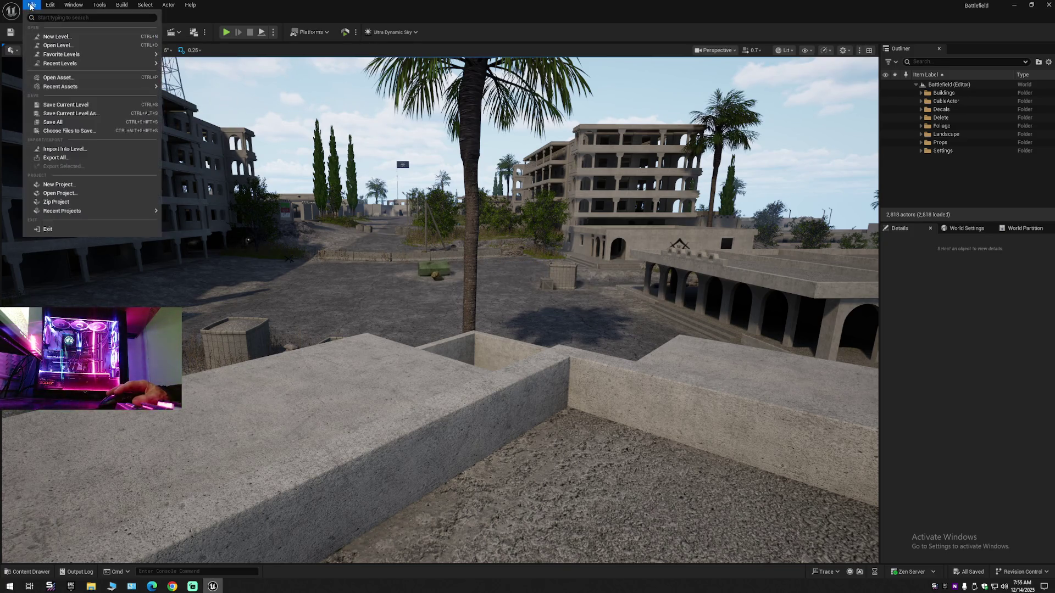
{"action": "left_click", "coordinate": [68, 134]}
Save the level as the existing Battlefield map, confirm replacing it, then switch to Streamlabs
{"action": "left_click", "coordinate": [31, 4]}
{"action": "mouse_move", "coordinate": [87, 92]}
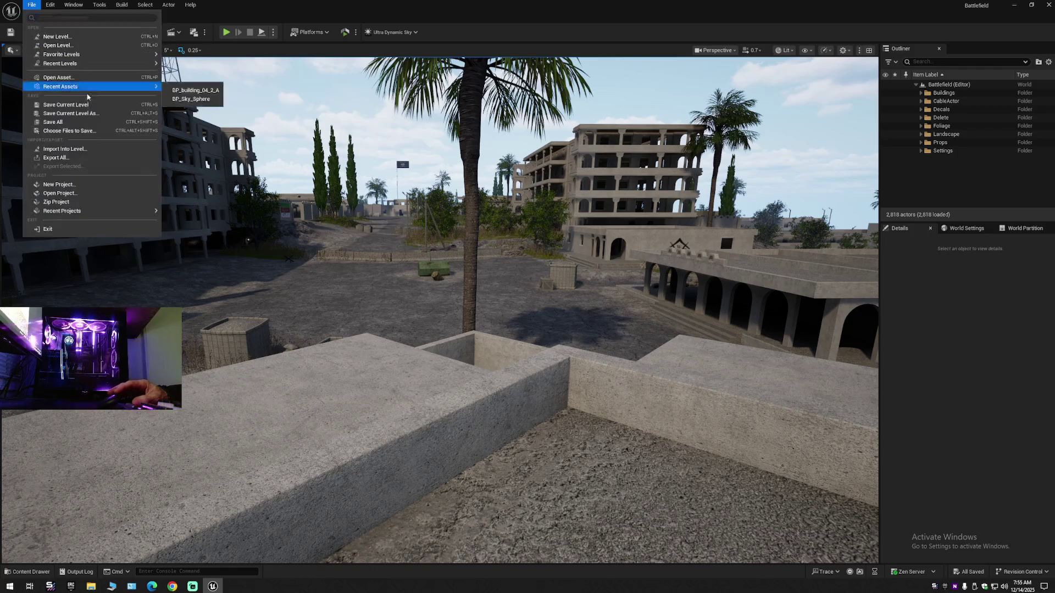
{"action": "left_click", "coordinate": [71, 113]}
{"action": "double_click", "coordinate": [480, 225]}
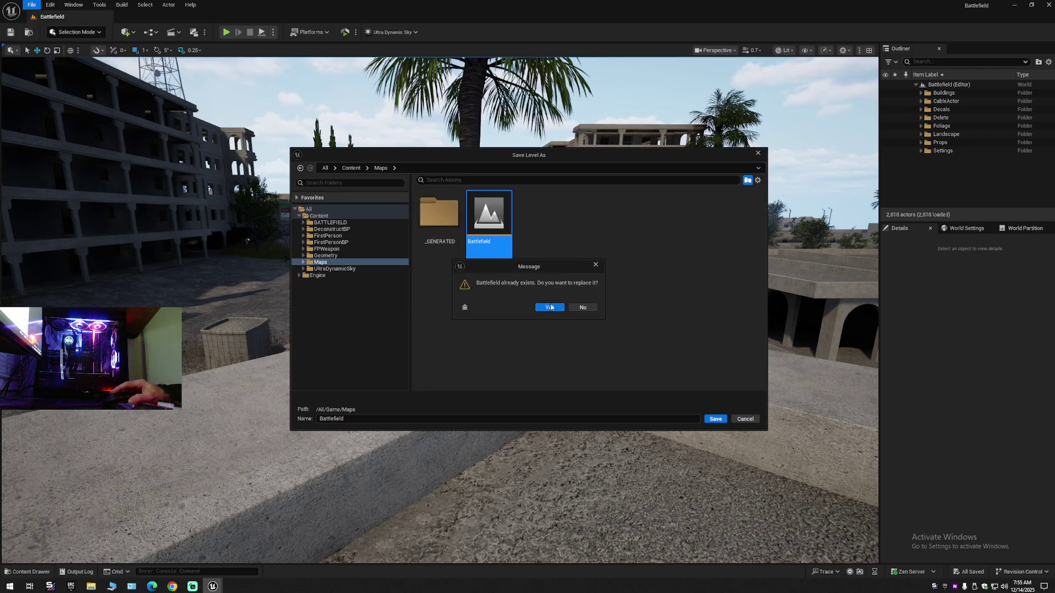
{"action": "left_click", "coordinate": [549, 306]}
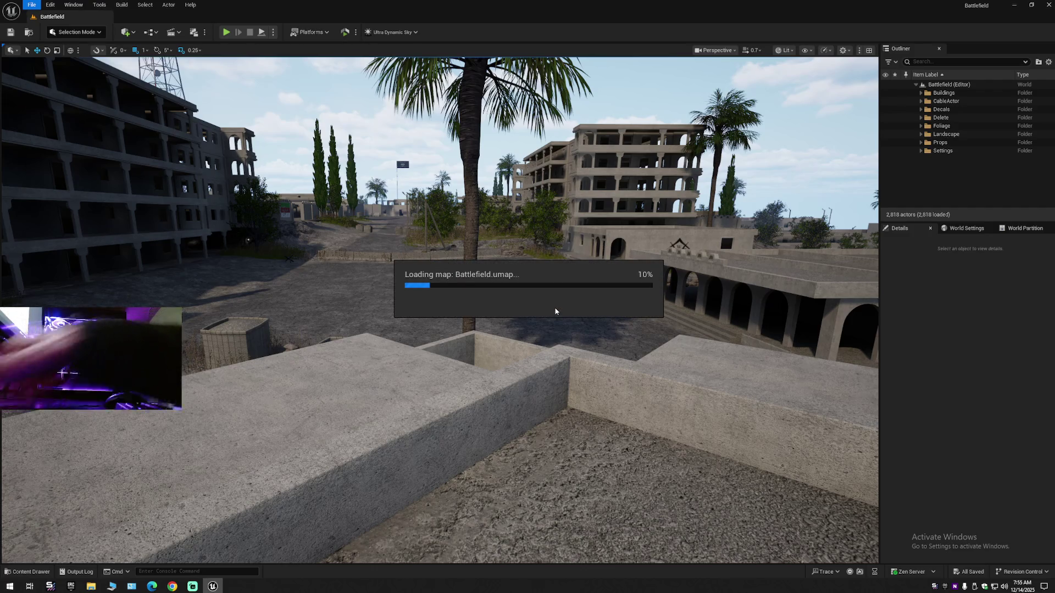
{"action": "left_click", "coordinate": [193, 586]}
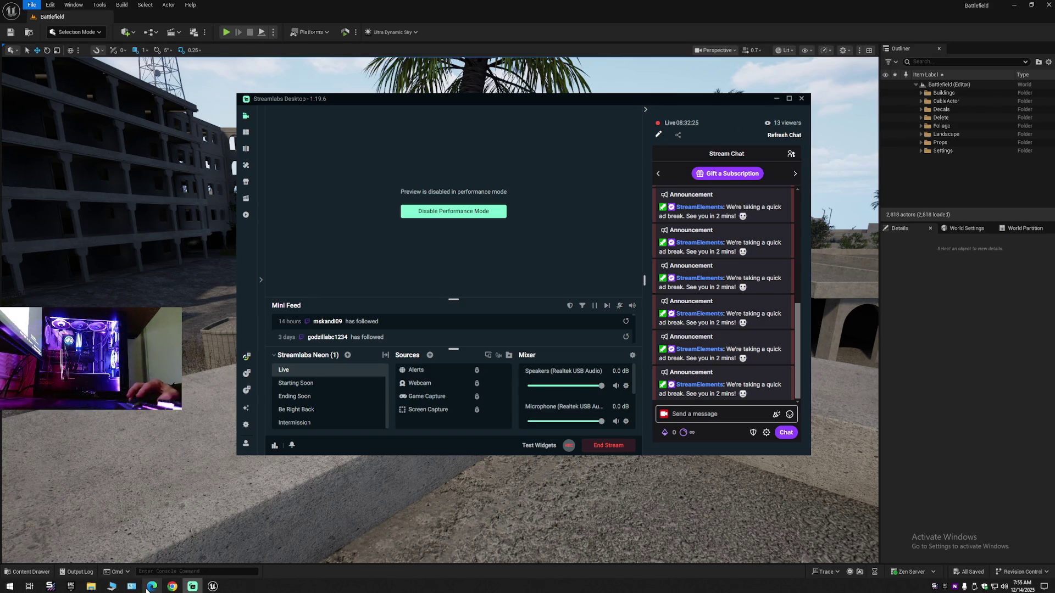
Return to Unreal from the taskbar, wait for Battlefield to finish reloading, and nudge the view
{"action": "mouse_move", "coordinate": [213, 583]}
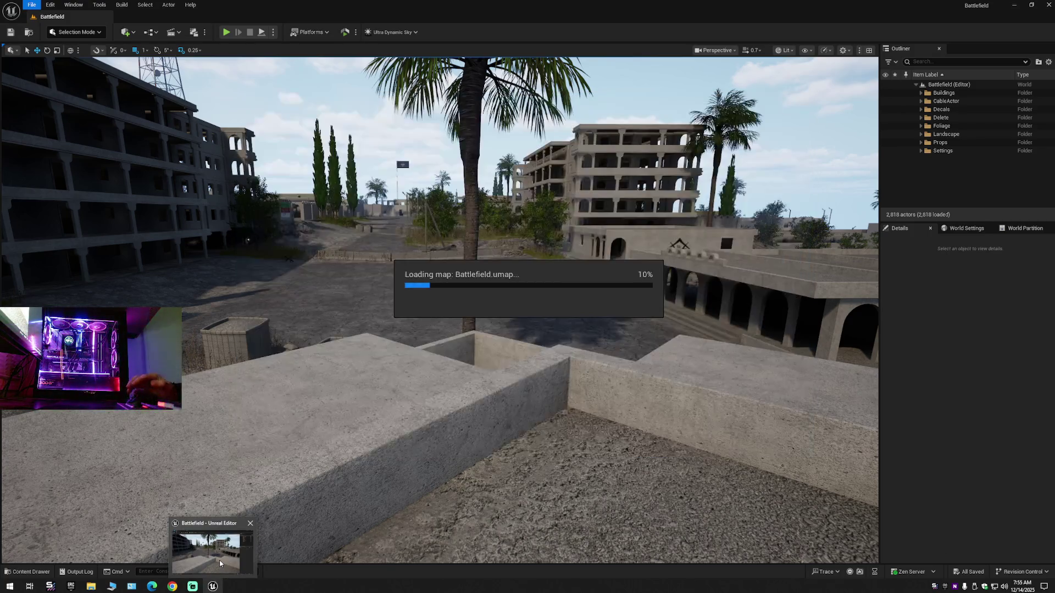
{"action": "left_click", "coordinate": [219, 563]}
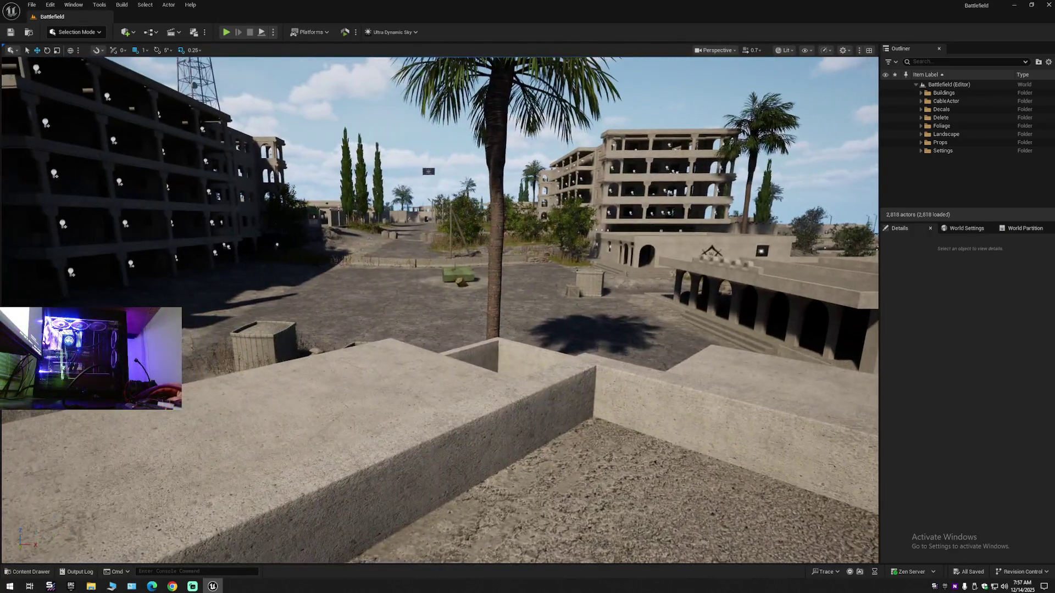
{"action": "left_click_drag", "start_coordinate": [477, 375], "coordinate": [477, 376]}
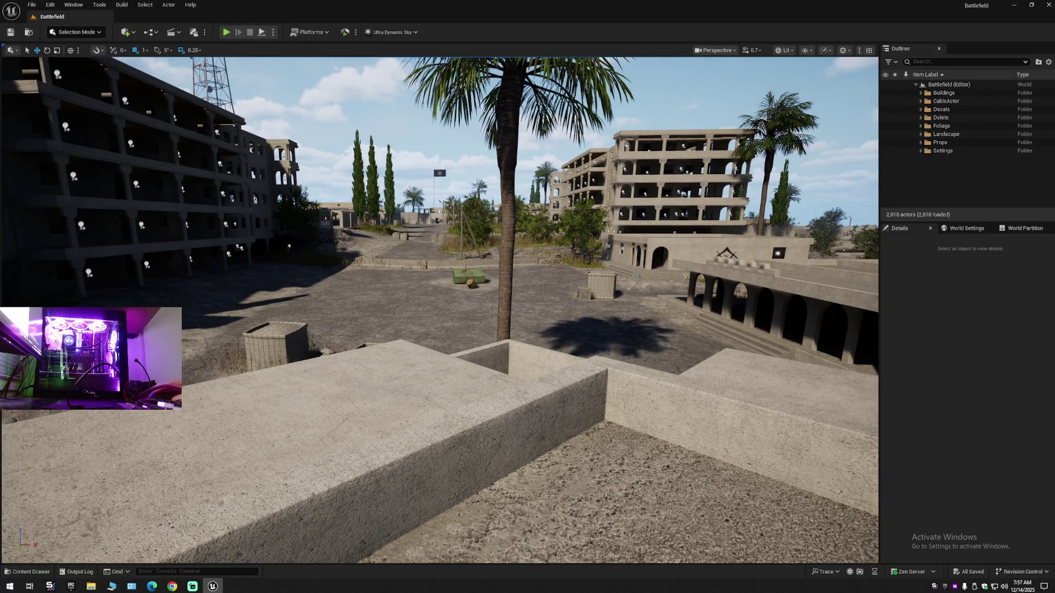
Expand Settings > Lighting in the Outliner and select Ultra_Dynamic_Sky
{"action": "left_click", "coordinate": [921, 151]}
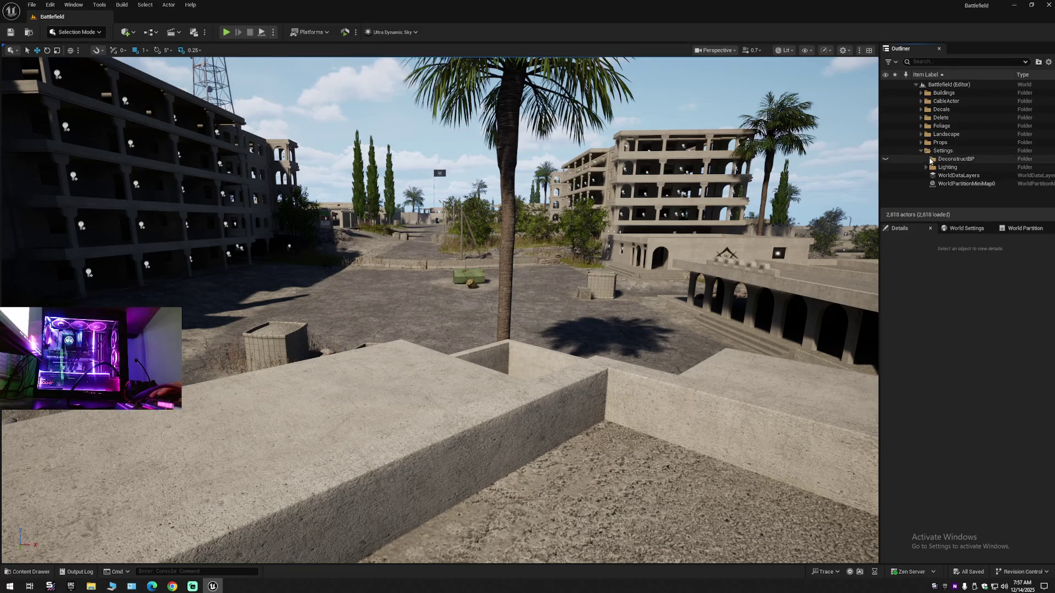
{"action": "left_click", "coordinate": [927, 167]}
{"action": "left_click", "coordinate": [951, 176]}
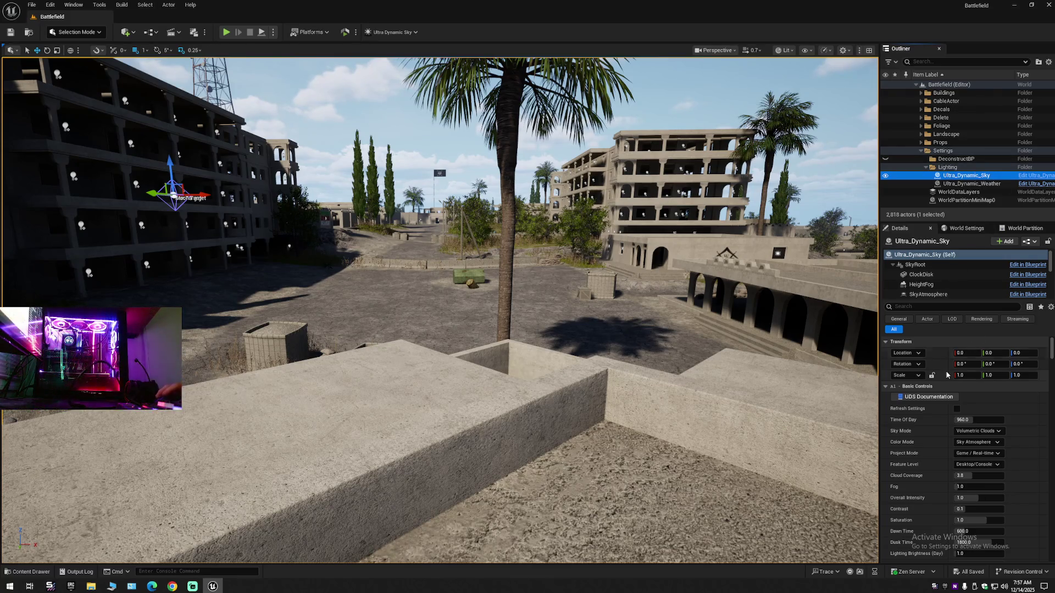
Set Time Of Day to 1747.2 for low golden sunset light and swing the view skyward
{"action": "mouse_move", "coordinate": [971, 421]}
{"action": "left_mouse_down"}
{"action": "mouse_move", "coordinate": [1006, 421]}
{"action": "mouse_move", "coordinate": [972, 421]}
{"action": "left_mouse_up"}
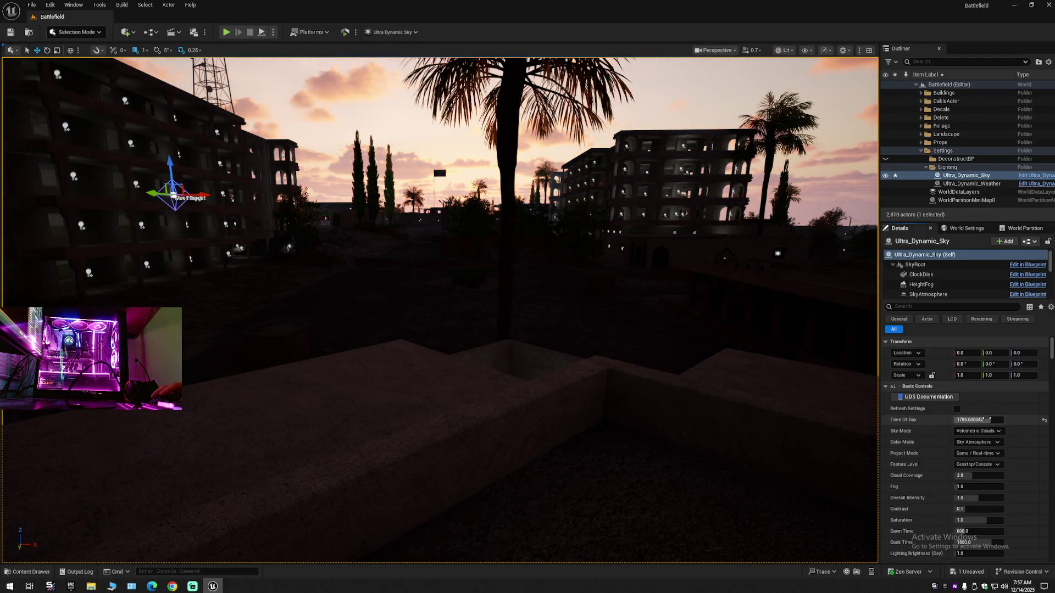
{"action": "left_click_drag", "start_coordinate": [978, 420], "coordinate": [970, 420]}
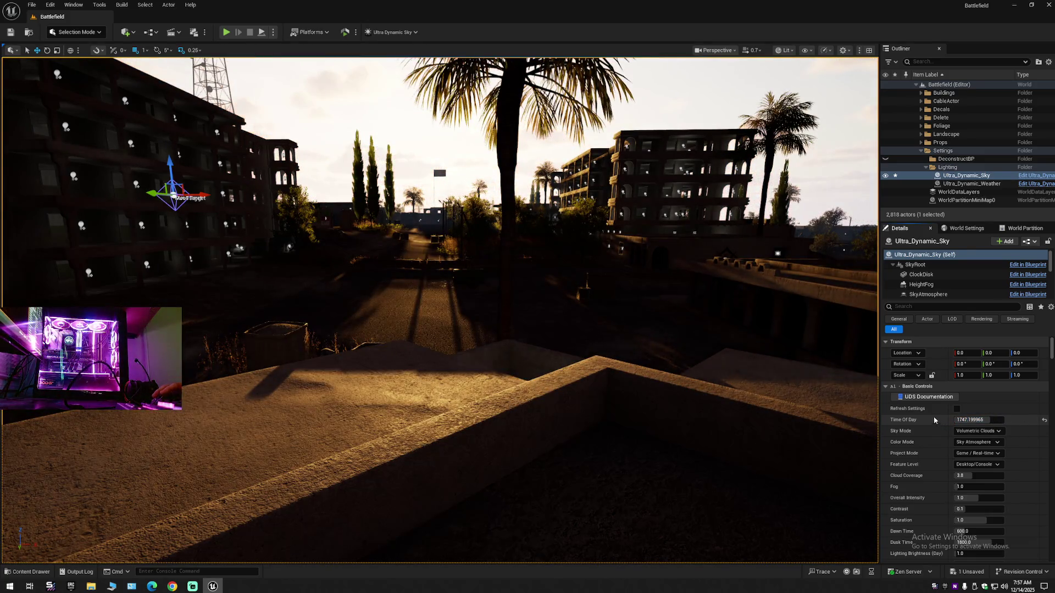
{"action": "mouse_move", "coordinate": [586, 313]}
{"action": "left_mouse_down"}
{"action": "mouse_move", "coordinate": [693, 288]}
{"action": "mouse_move", "coordinate": [206, 355]}
{"action": "mouse_move", "coordinate": [253, 321]}
{"action": "mouse_move", "coordinate": [244, 324]}
{"action": "left_mouse_up"}
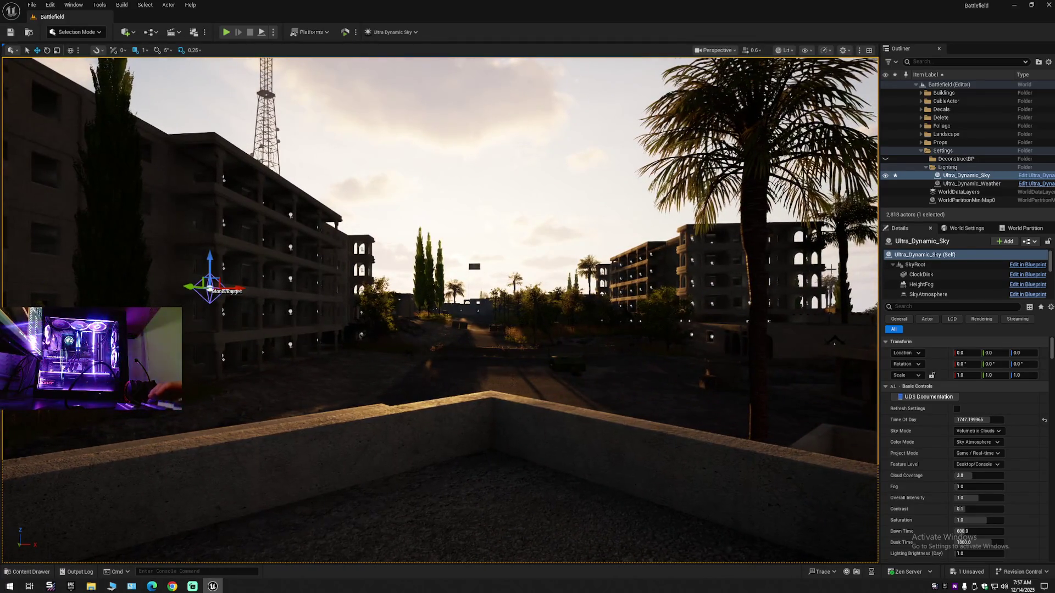
{"action": "left_click", "coordinate": [904, 306]}
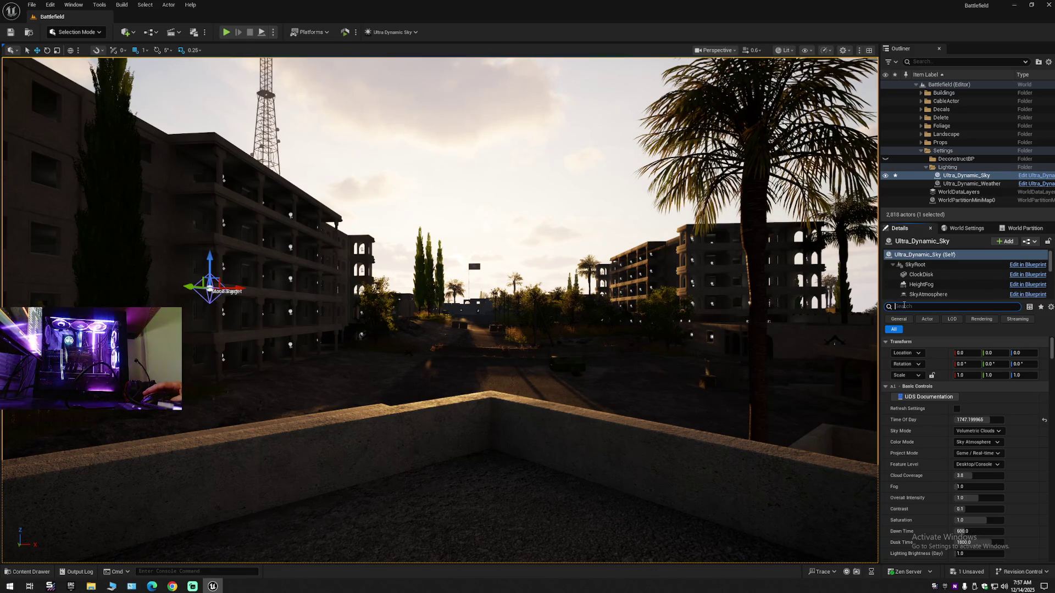
Filter Details by 'bloom', enable Sun Light Shaft Bloom, then test and reset its value
{"action": "type", "text": "sun"}
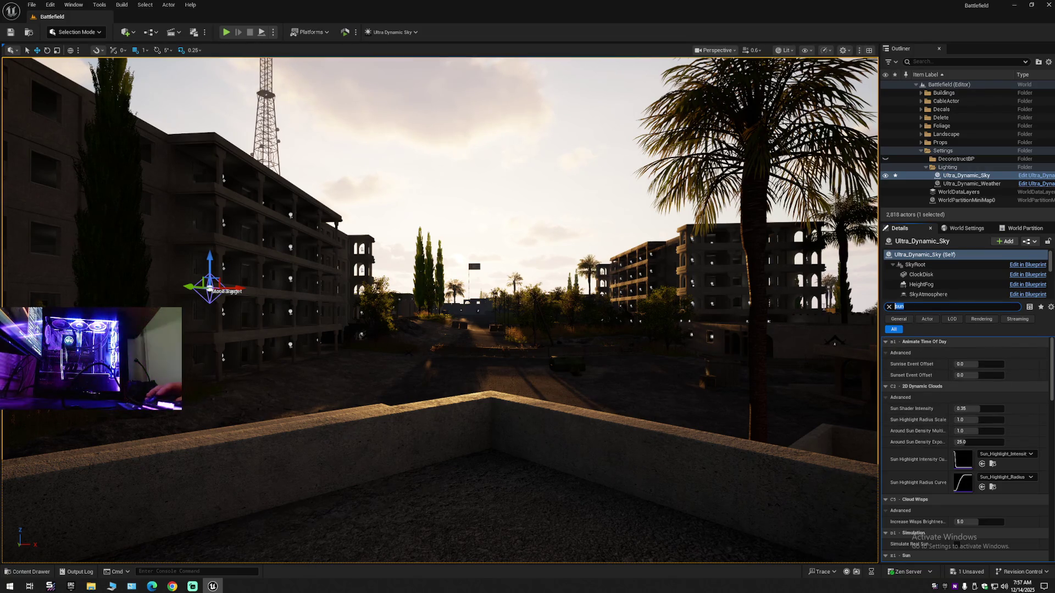
{"action": "type", "text": "b"}
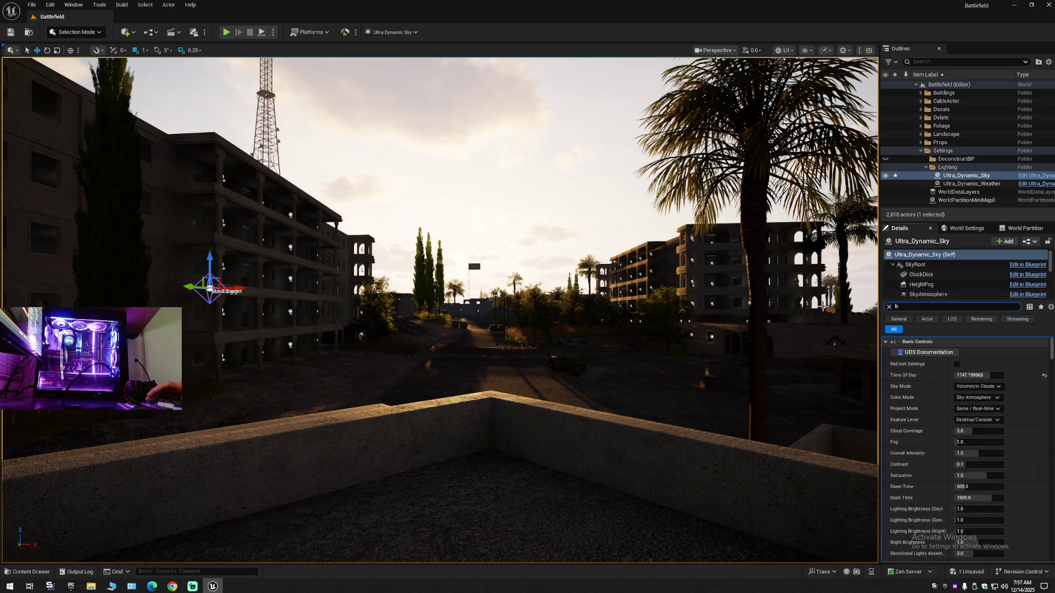
{"action": "type", "text": "loom"}
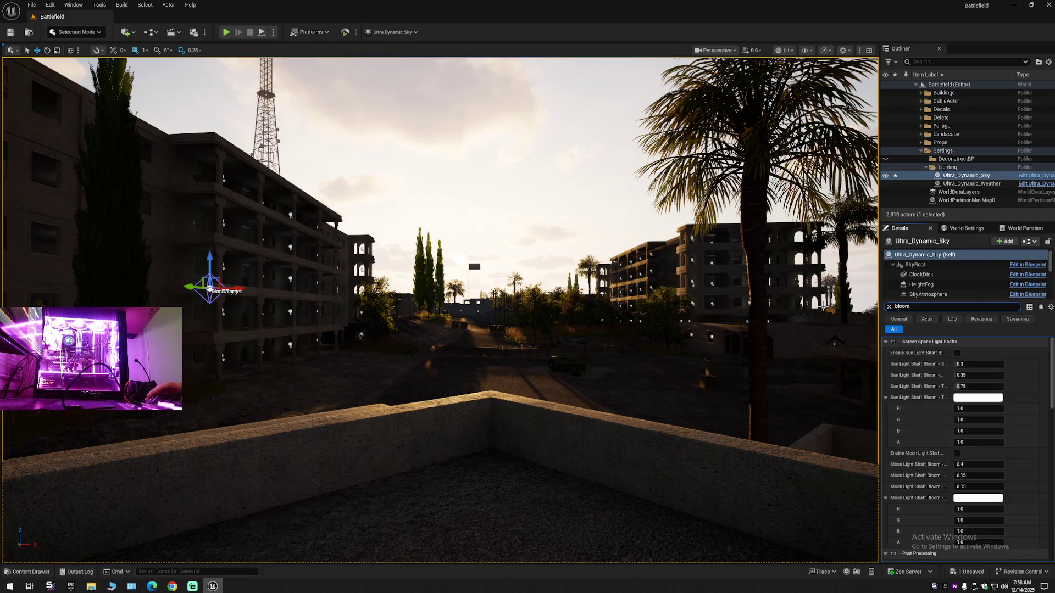
{"action": "left_click", "coordinate": [956, 353]}
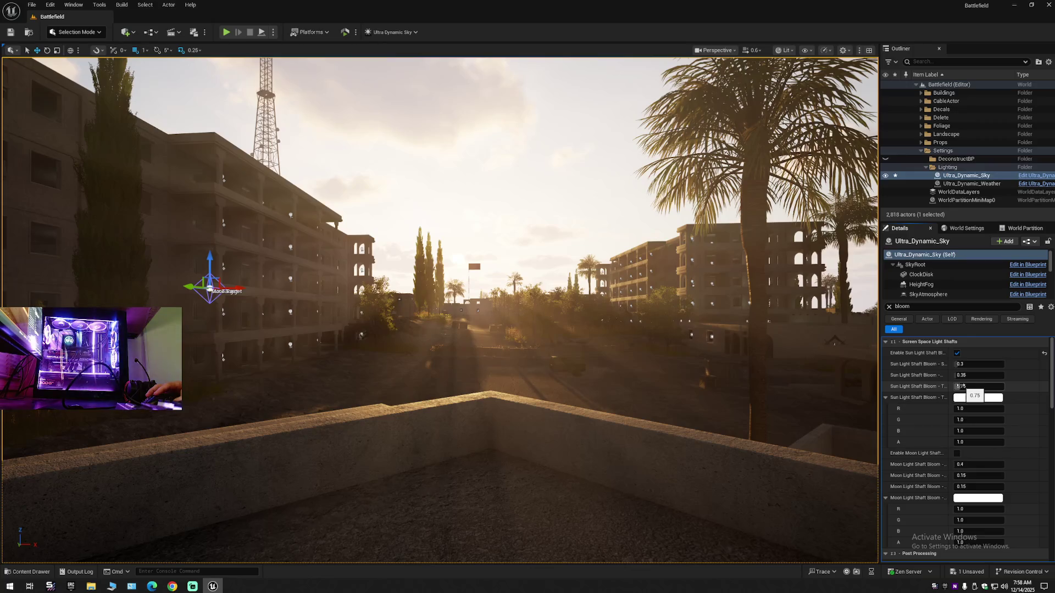
{"action": "mouse_move", "coordinate": [959, 386]}
{"action": "left_mouse_down"}
{"action": "mouse_move", "coordinate": [1027, 386]}
{"action": "mouse_move", "coordinate": [965, 387]}
{"action": "mouse_move", "coordinate": [967, 375]}
{"action": "mouse_move", "coordinate": [1016, 375]}
{"action": "left_mouse_up"}
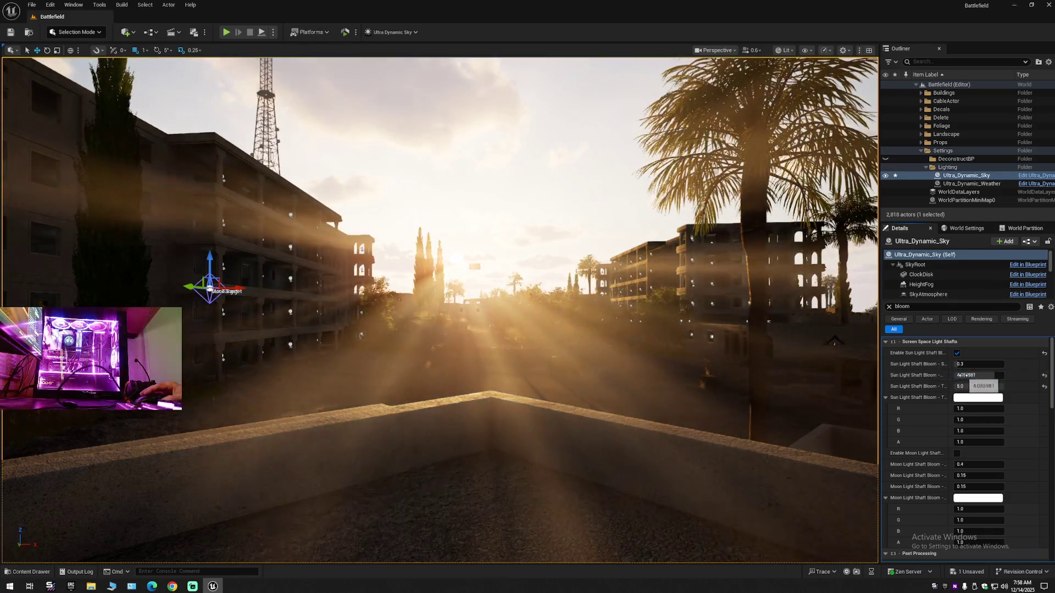
{"action": "left_click", "coordinate": [1045, 376]}
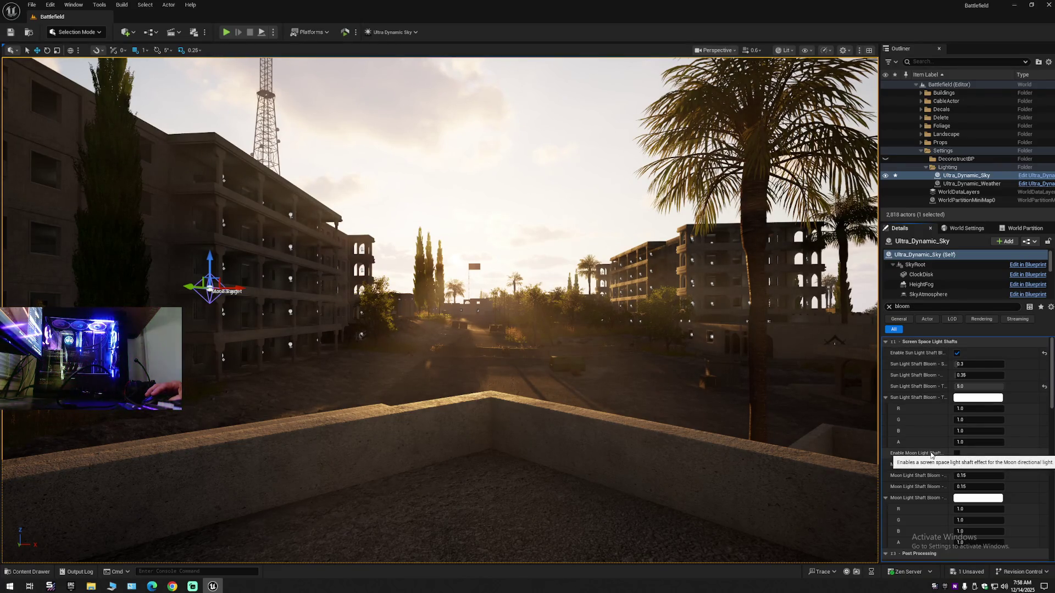
Enable Moon Light Shaft Bloom and scroll through the remaining bloom settings
{"action": "left_click", "coordinate": [957, 453]}
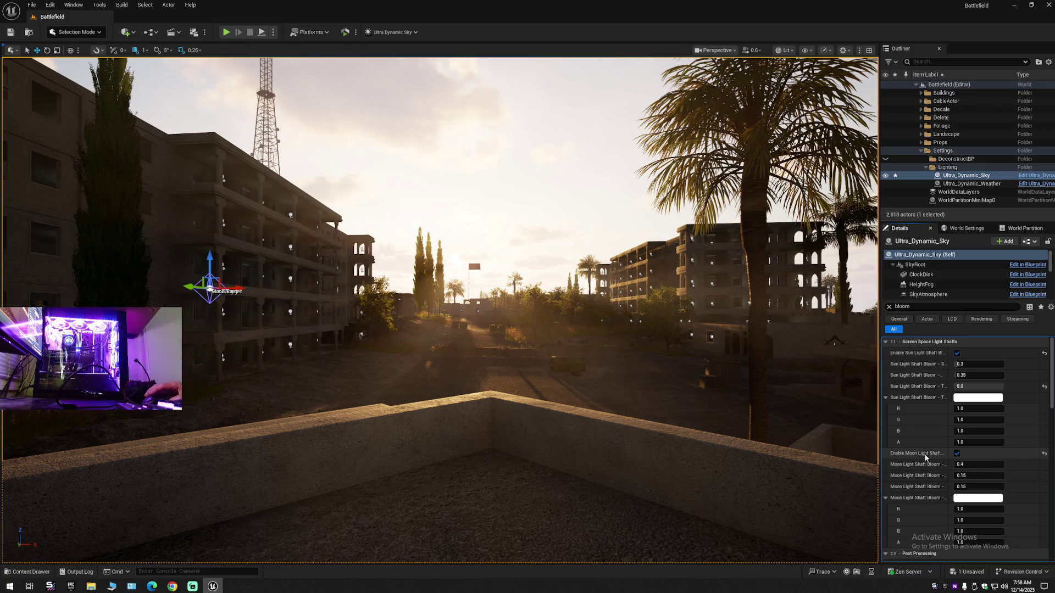
{"action": "scroll", "coordinate": [926, 457], "scroll_direction": "down", "scroll_amount": 5}
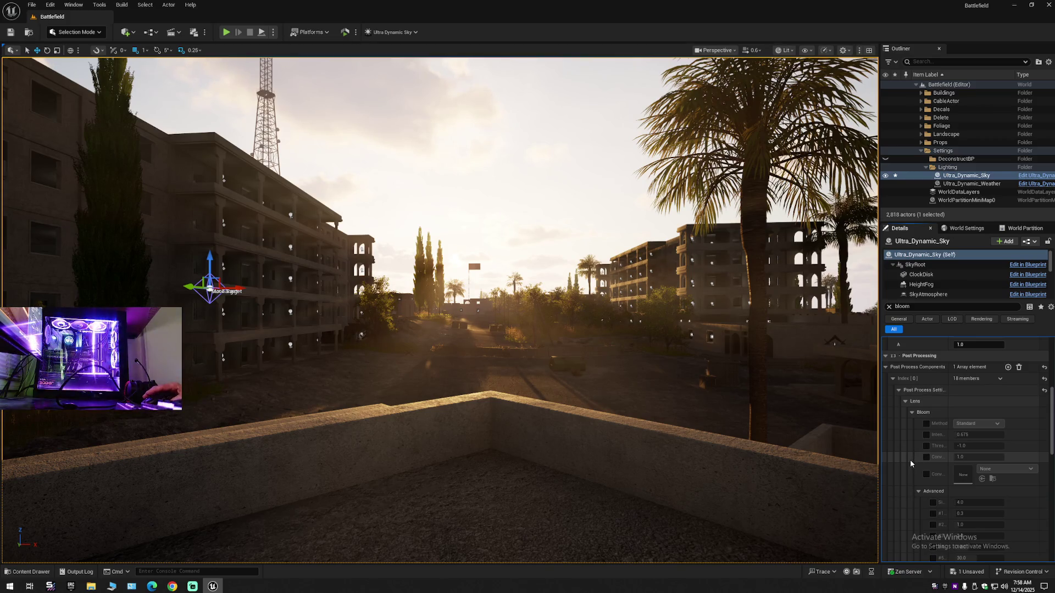
{"action": "scroll", "coordinate": [910, 460], "scroll_direction": "down", "scroll_amount": 3}
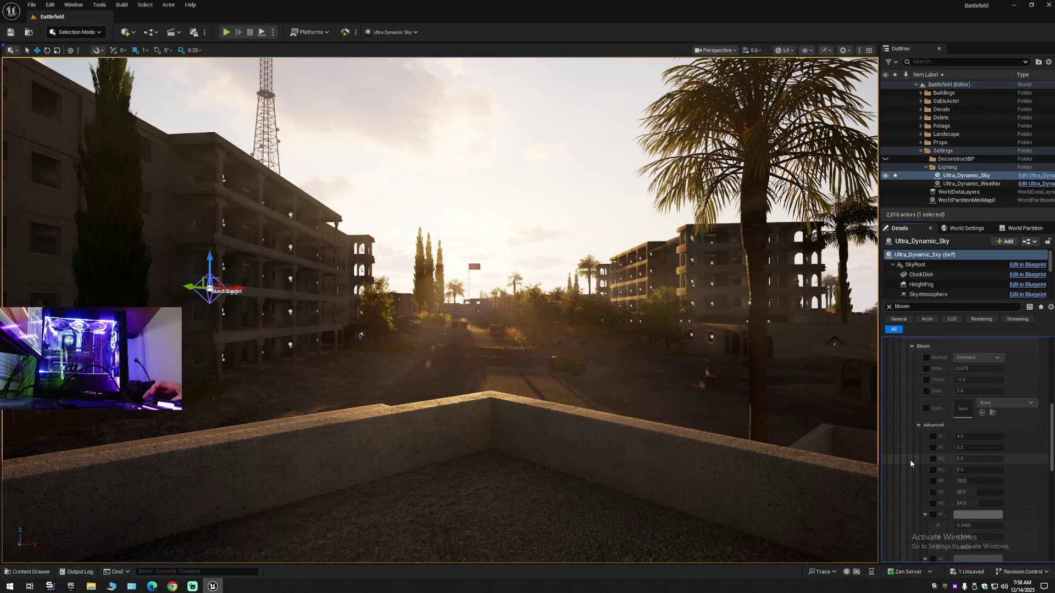
{"action": "mouse_move", "coordinate": [1052, 443]}
{"action": "left_mouse_down"}
{"action": "mouse_move", "coordinate": [1052, 542]}
{"action": "mouse_move", "coordinate": [1053, 352]}
{"action": "left_mouse_up"}
{"action": "left_click", "coordinate": [902, 307]}
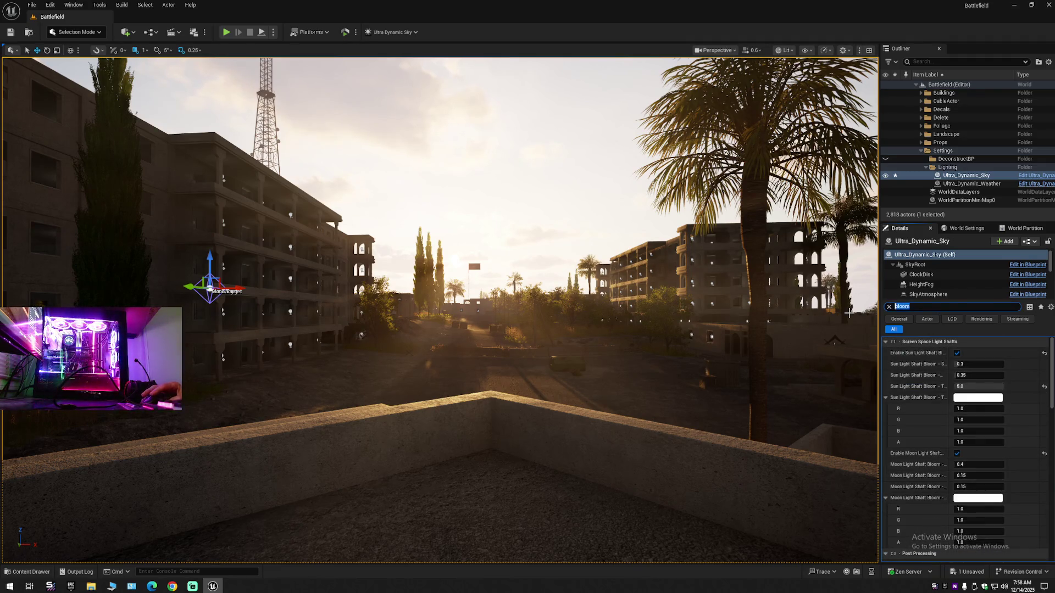
Filter Details by 'su' and widen the Details panel to list the sun settings
{"action": "type", "text": "sun"}
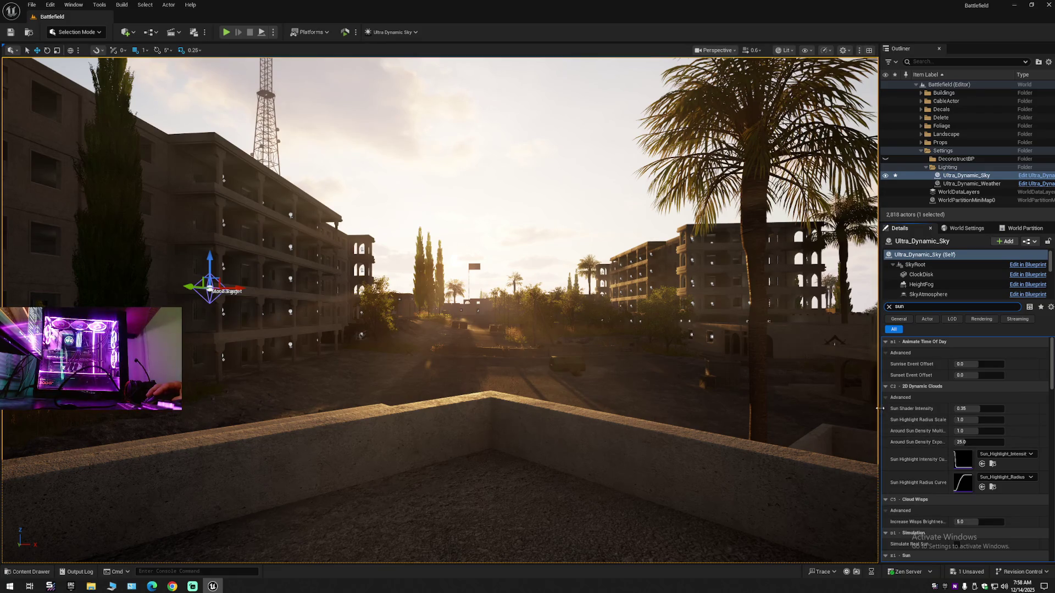
{"action": "left_click_drag", "start_coordinate": [880, 417], "coordinate": [847, 417]}
{"action": "scroll", "coordinate": [880, 429], "scroll_direction": "down", "scroll_amount": 3}
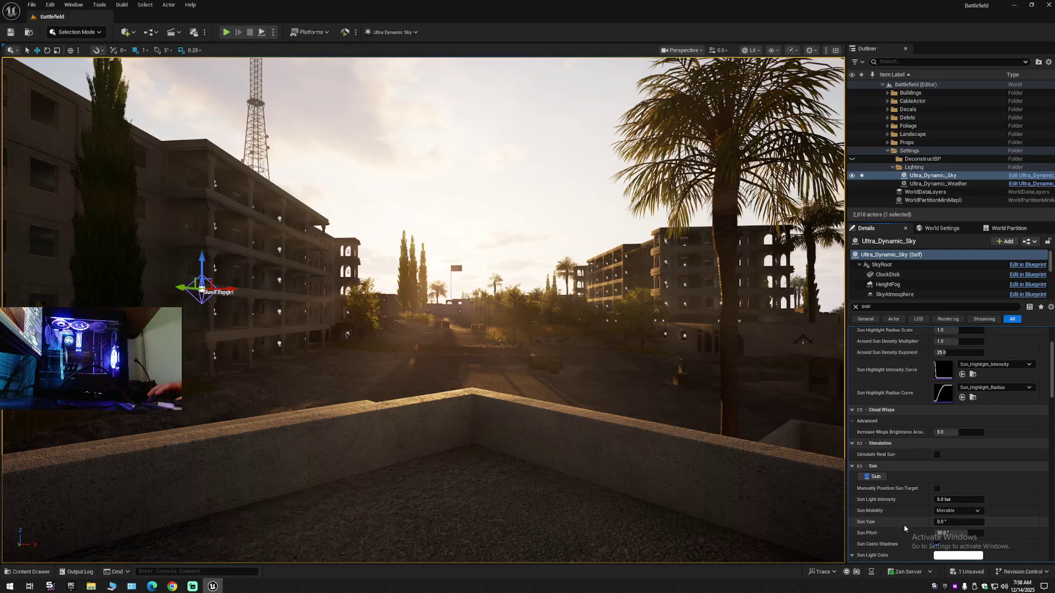
{"action": "scroll", "coordinate": [913, 517], "scroll_direction": "down", "scroll_amount": 5}
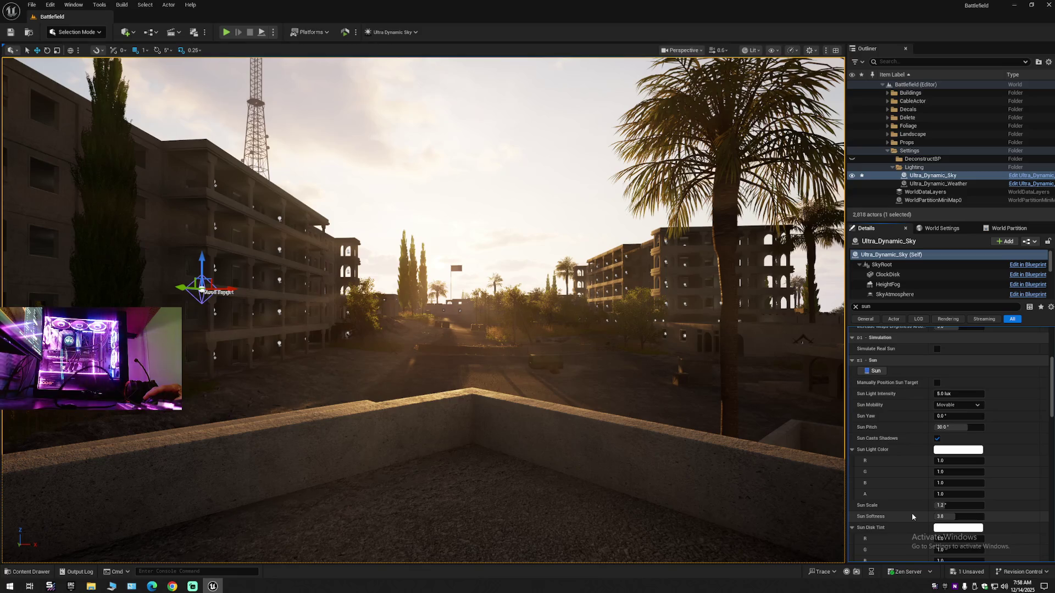
{"action": "scroll", "coordinate": [912, 517], "scroll_direction": "down", "scroll_amount": 2}
{"action": "scroll", "coordinate": [913, 517], "scroll_direction": "down", "scroll_amount": 3}
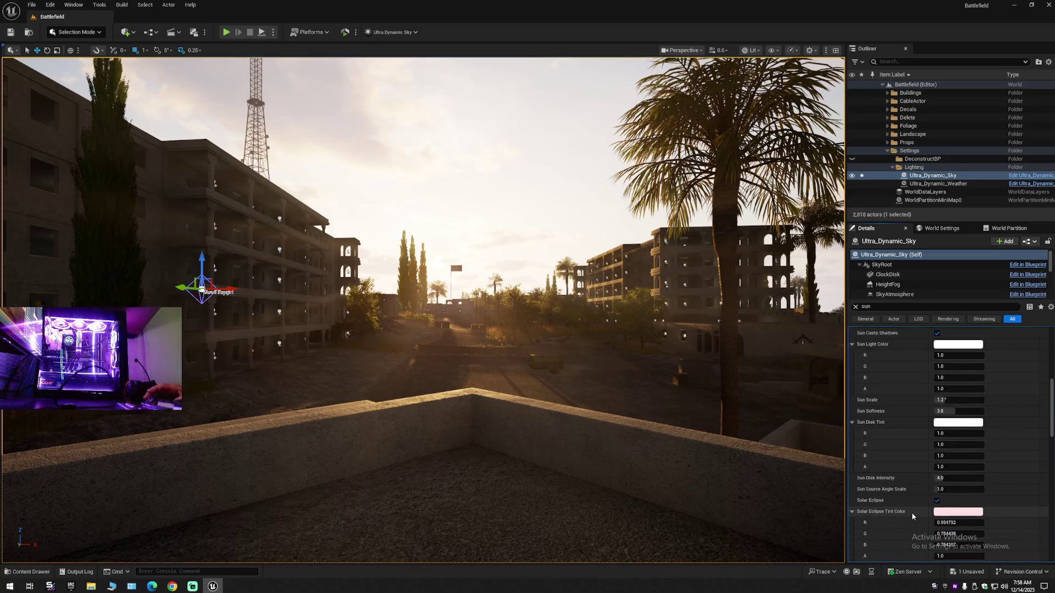
{"action": "scroll", "coordinate": [912, 517], "scroll_direction": "down", "scroll_amount": 5}
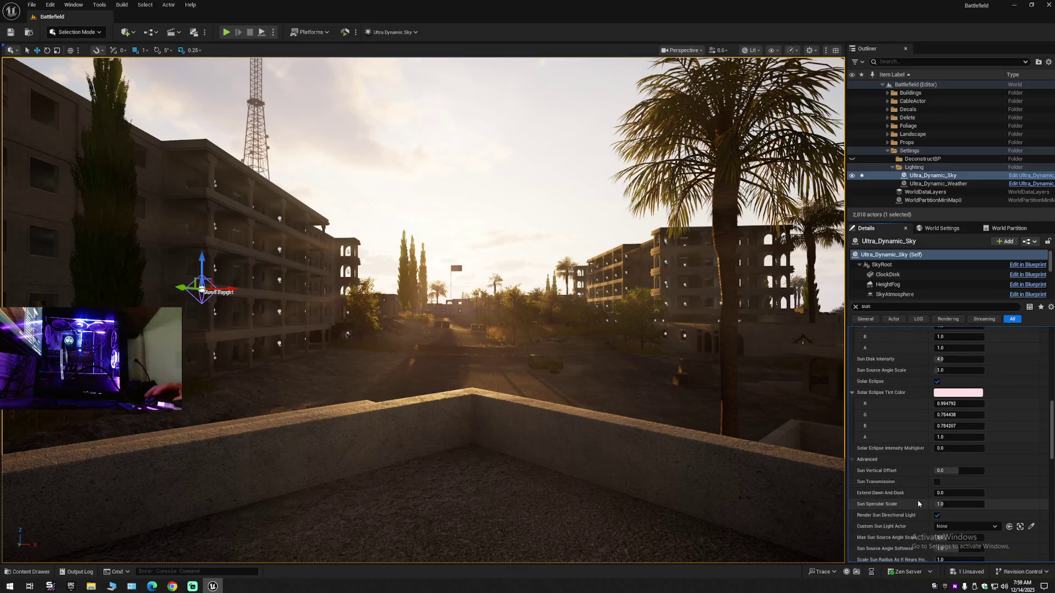
Raise Sun Specular Scale to test it, then reset it to 1.0
{"action": "left_click_drag", "start_coordinate": [945, 504], "coordinate": [968, 504]}
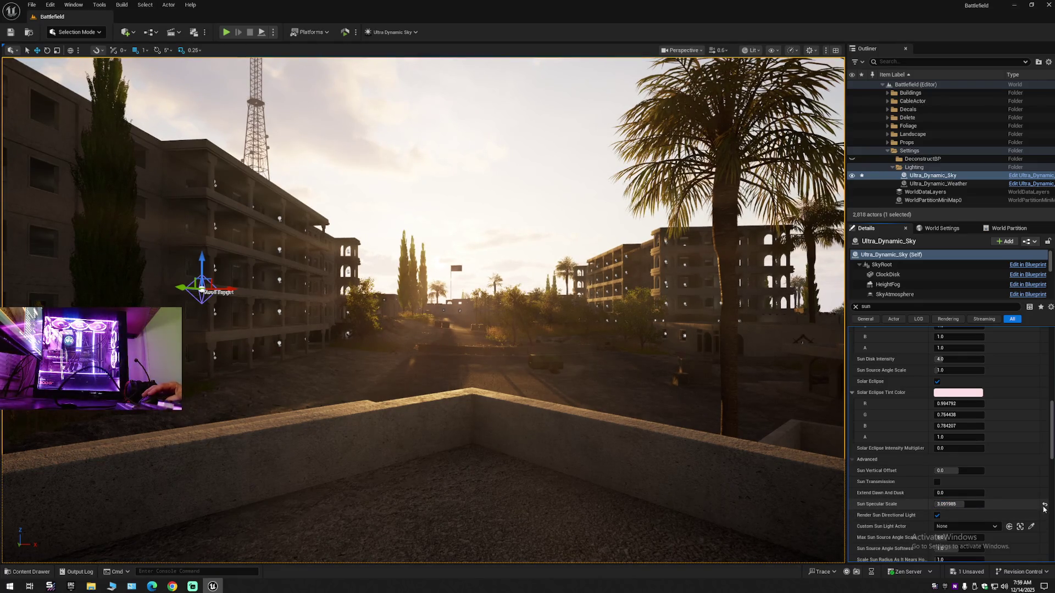
{"action": "left_click", "coordinate": [1045, 506]}
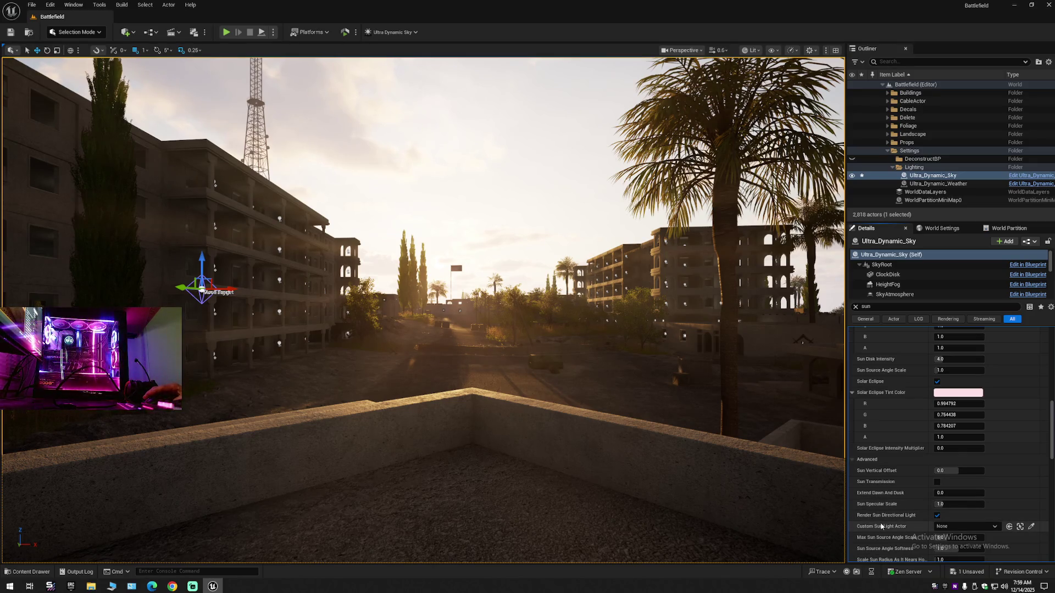
{"action": "scroll", "coordinate": [881, 527], "scroll_direction": "down", "scroll_amount": 3}
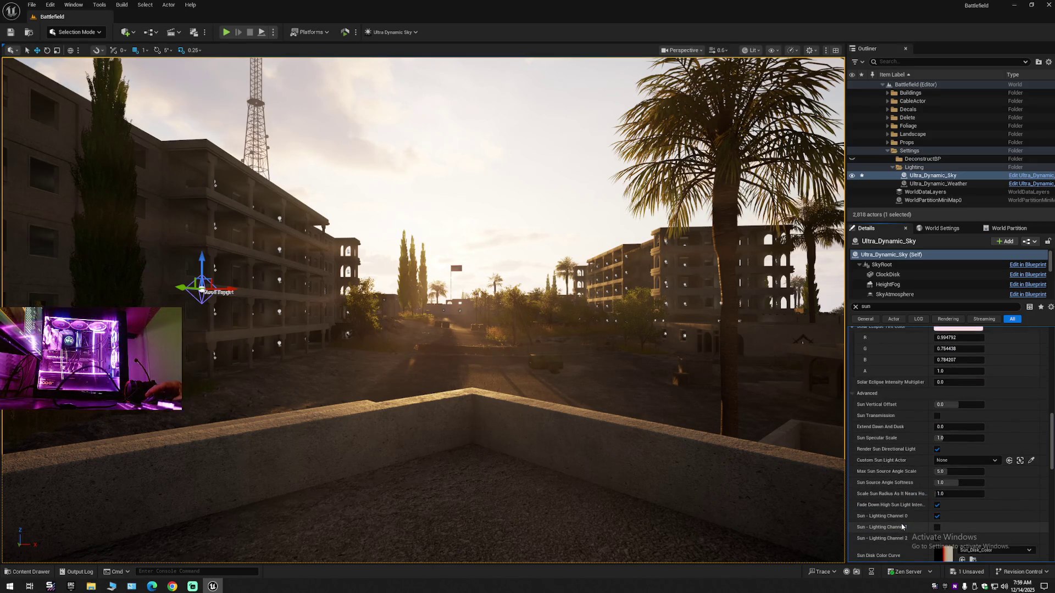
{"action": "scroll", "coordinate": [901, 527], "scroll_direction": "down", "scroll_amount": 4}
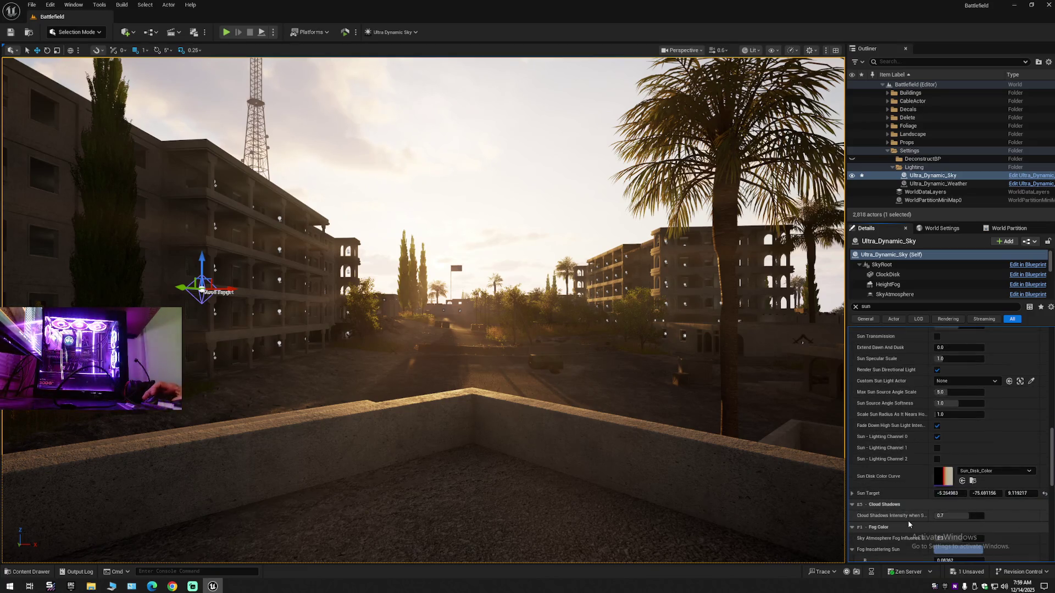
{"action": "scroll", "coordinate": [908, 524], "scroll_direction": "down", "scroll_amount": 4}
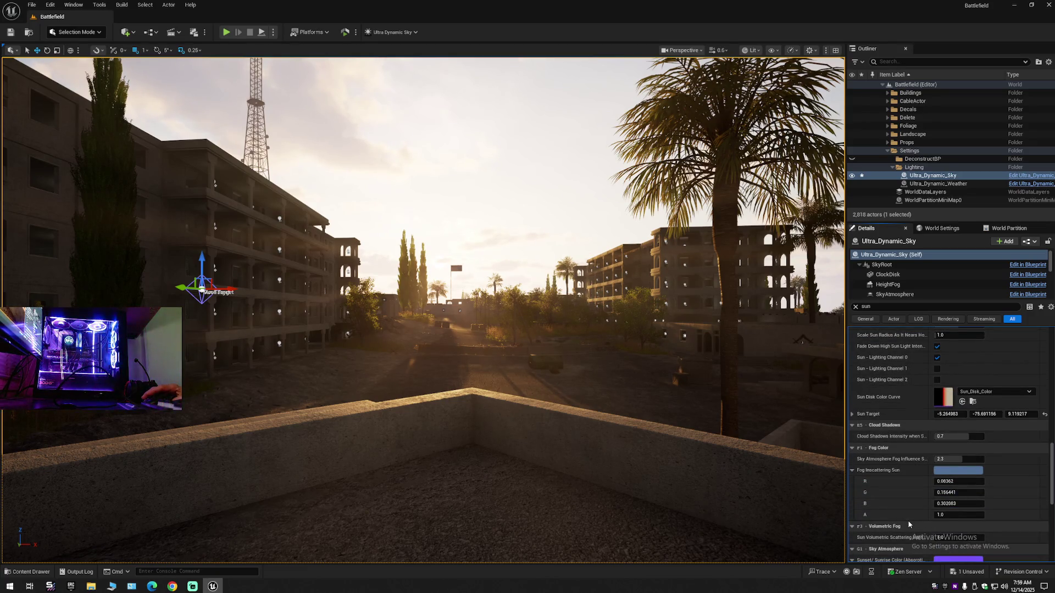
{"action": "left_click", "coordinate": [884, 307]}
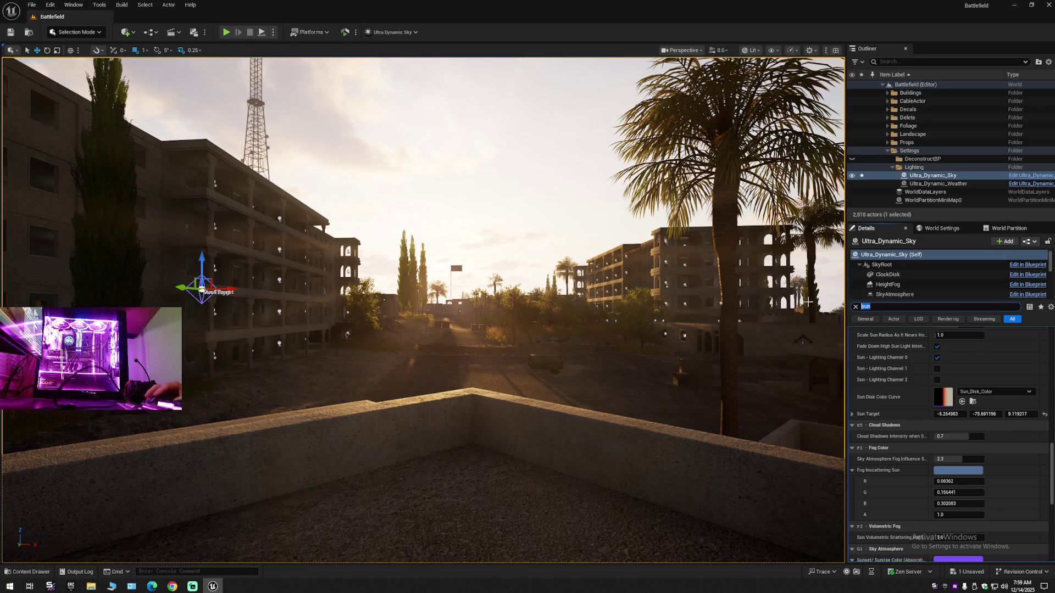
Filter Details to 'sun scale' and raise Sun Scale to 4.731966
{"action": "type", "text": "sc"}
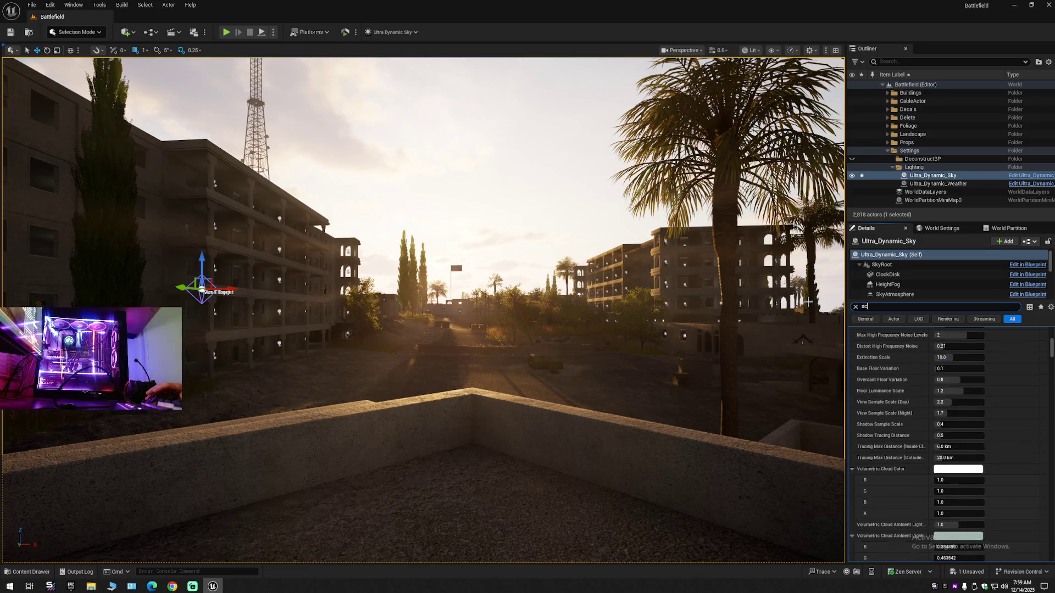
{"action": "type", "text": "ale"}
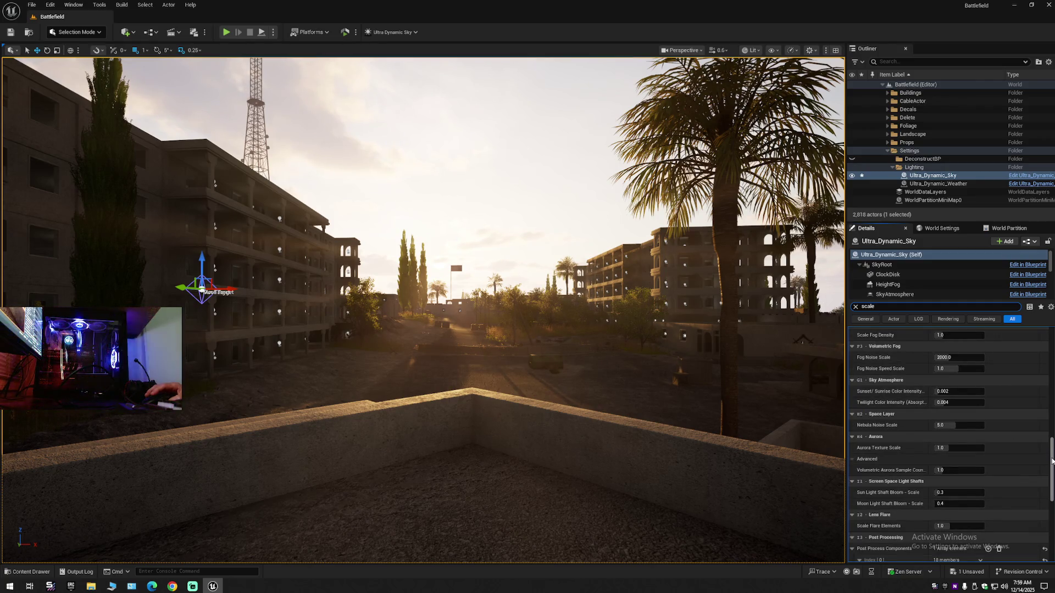
{"action": "left_click_drag", "start_coordinate": [1051, 470], "coordinate": [1051, 377]}
{"action": "scroll", "coordinate": [913, 367], "scroll_direction": "up", "scroll_amount": 5}
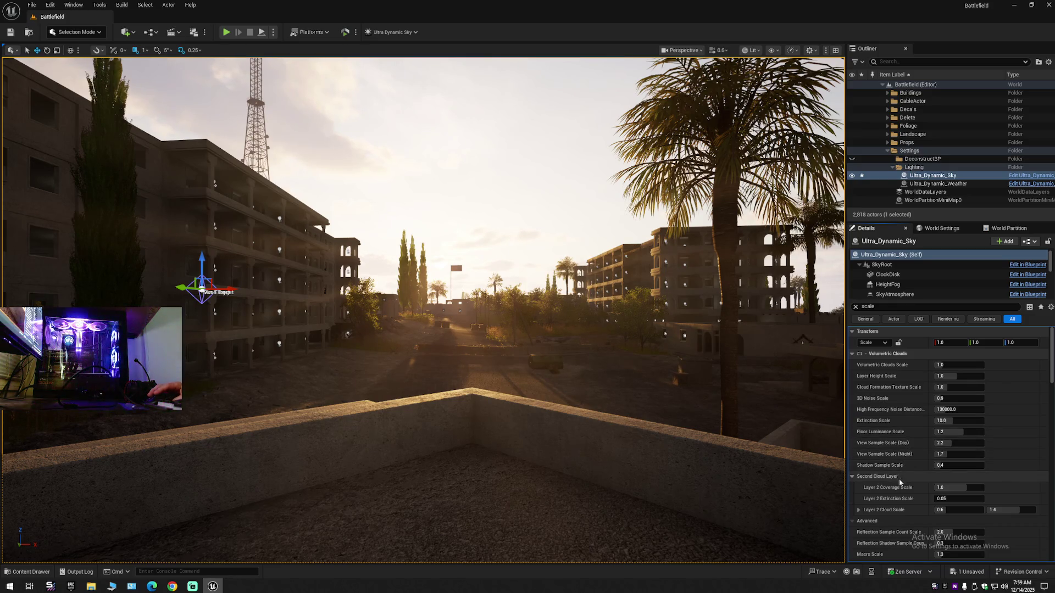
{"action": "double_click", "coordinate": [861, 306]}
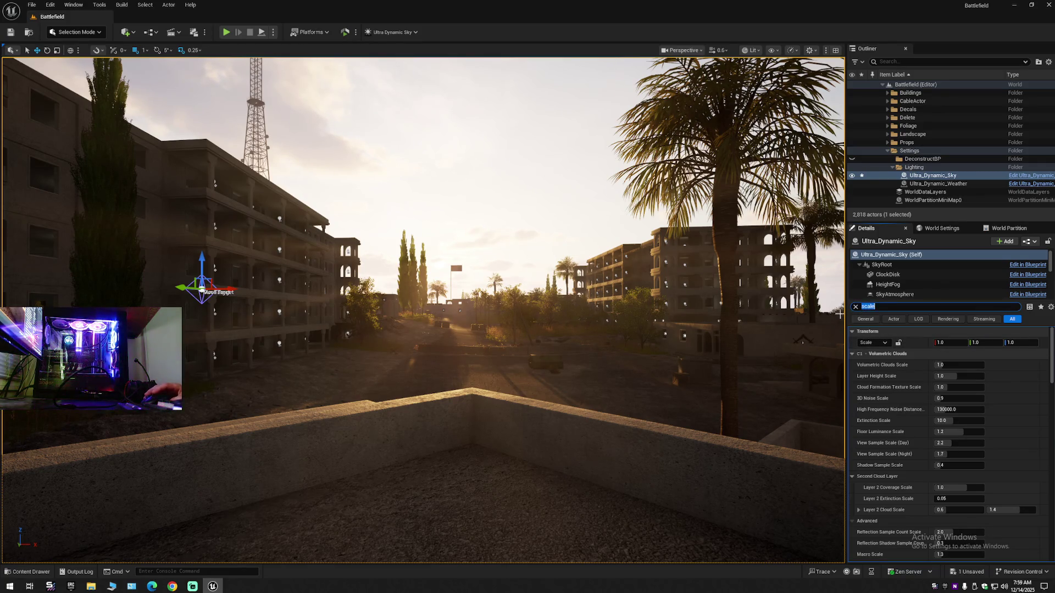
{"action": "left_click", "coordinate": [859, 327]}
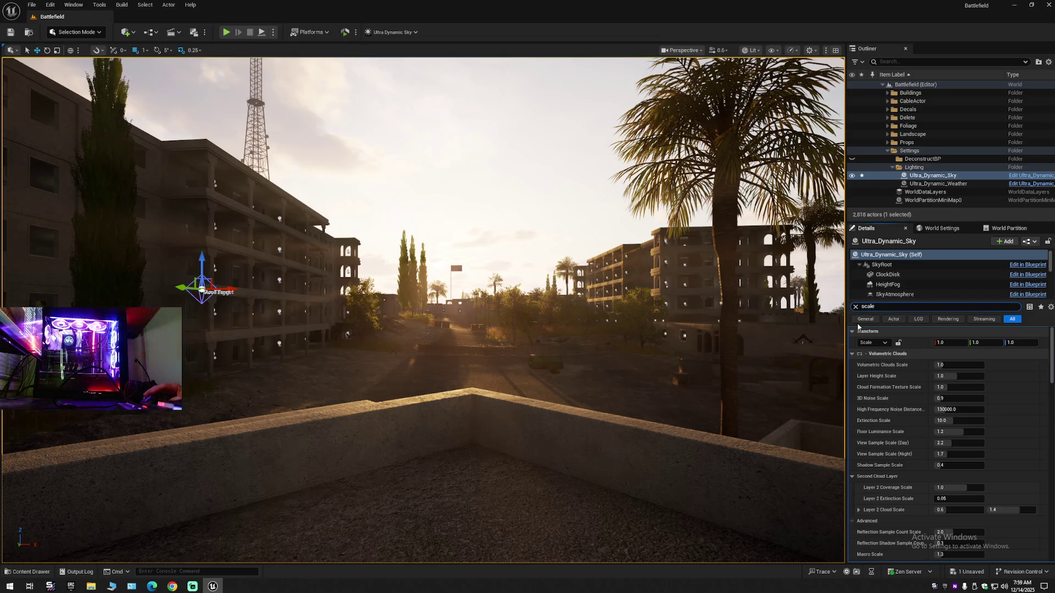
{"action": "type", "text": "sun"}
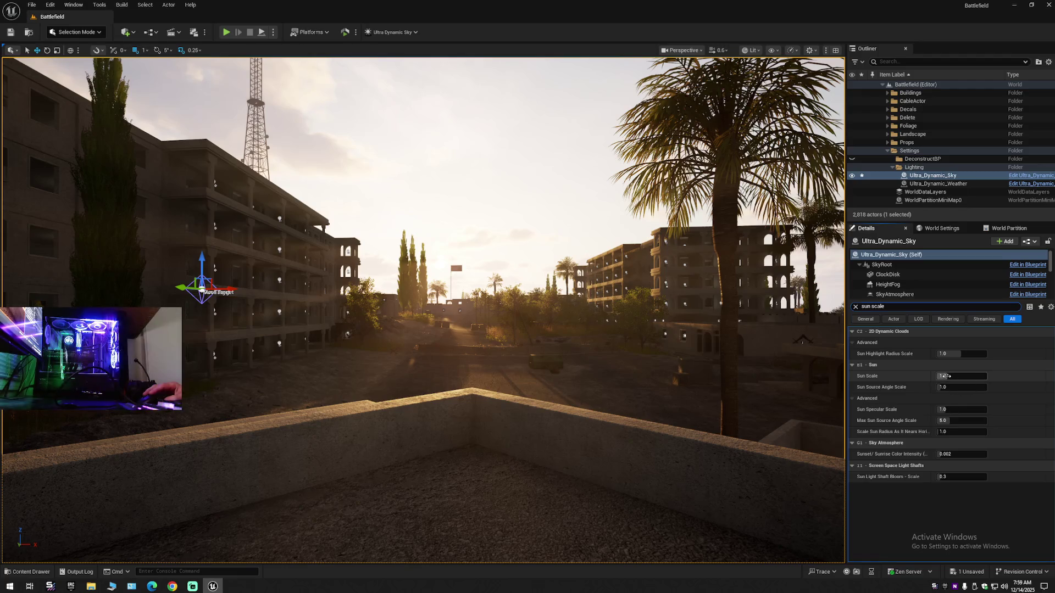
{"action": "left_click_drag", "start_coordinate": [944, 376], "coordinate": [967, 376]}
Fly the camera down over the rooftop wall to look along the street toward the sun
{"action": "left_click_drag", "start_coordinate": [650, 330], "coordinate": [627, 324]}
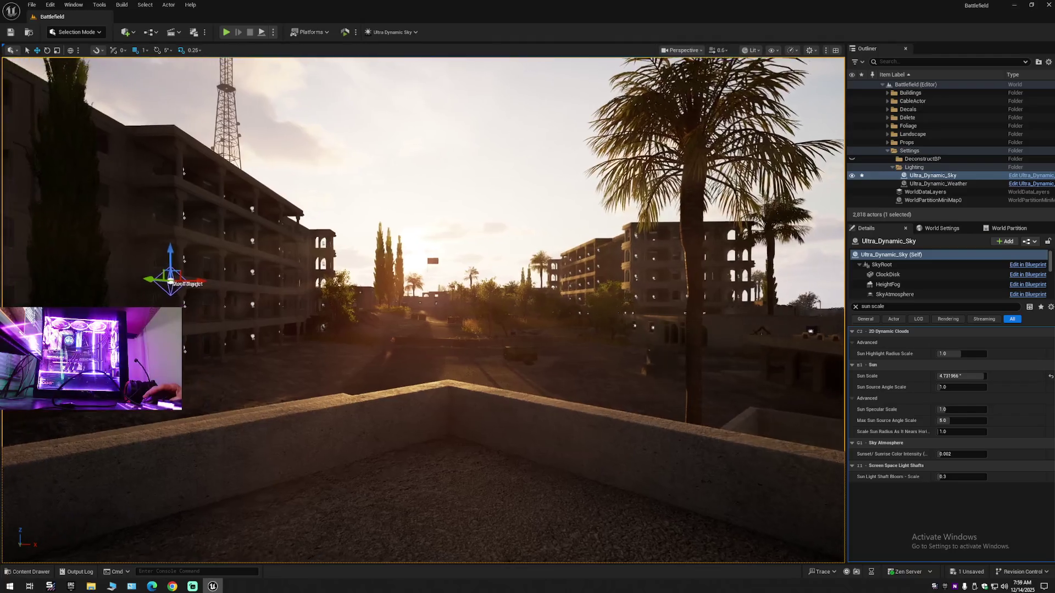
{"action": "scroll", "coordinate": [98, 512], "scroll_direction": "up", "scroll_amount": 3}
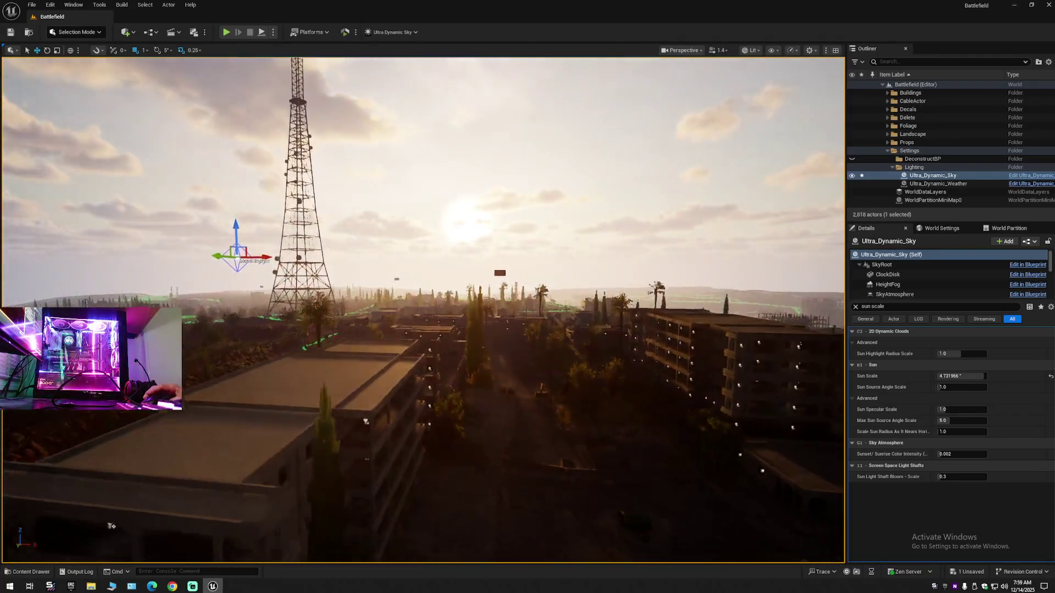
{"action": "scroll", "coordinate": [98, 513], "scroll_direction": "down", "scroll_amount": 2}
{"action": "key", "text": "w"}
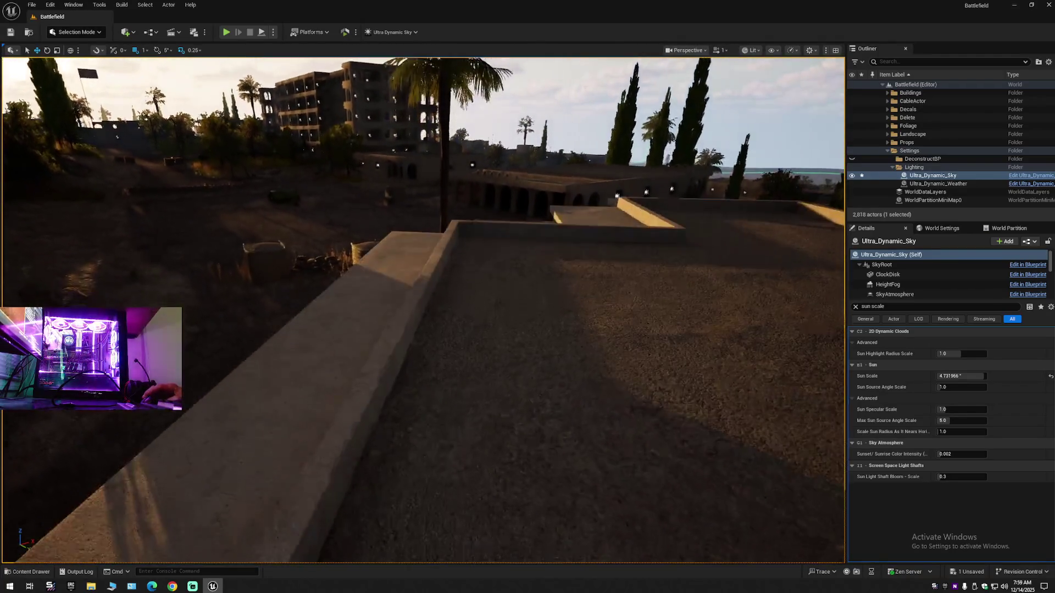
{"action": "scroll", "coordinate": [423, 310], "scroll_direction": "down", "scroll_amount": 1}
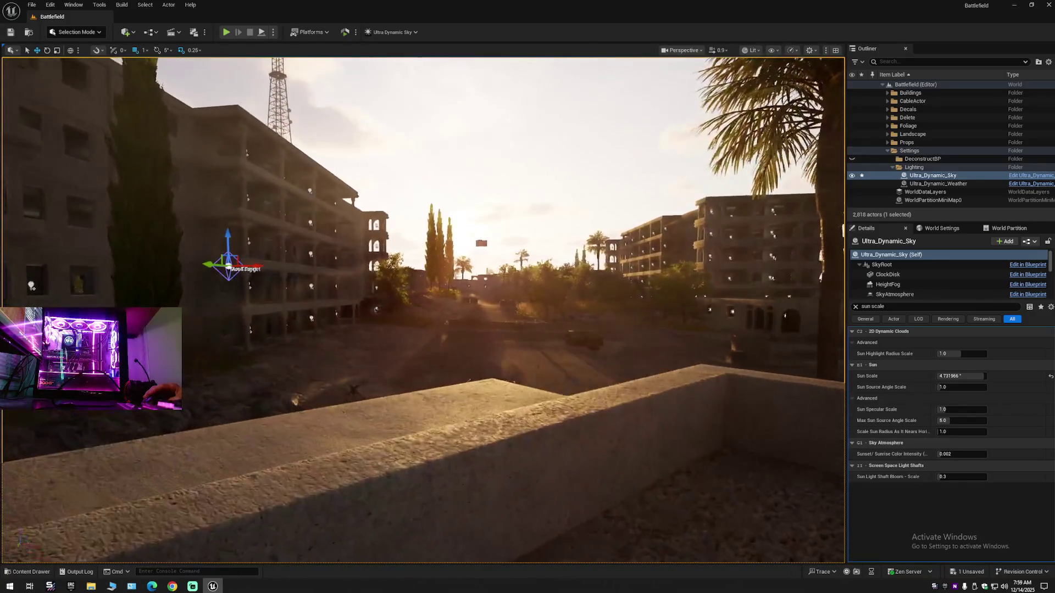
{"action": "key", "text": "w"}
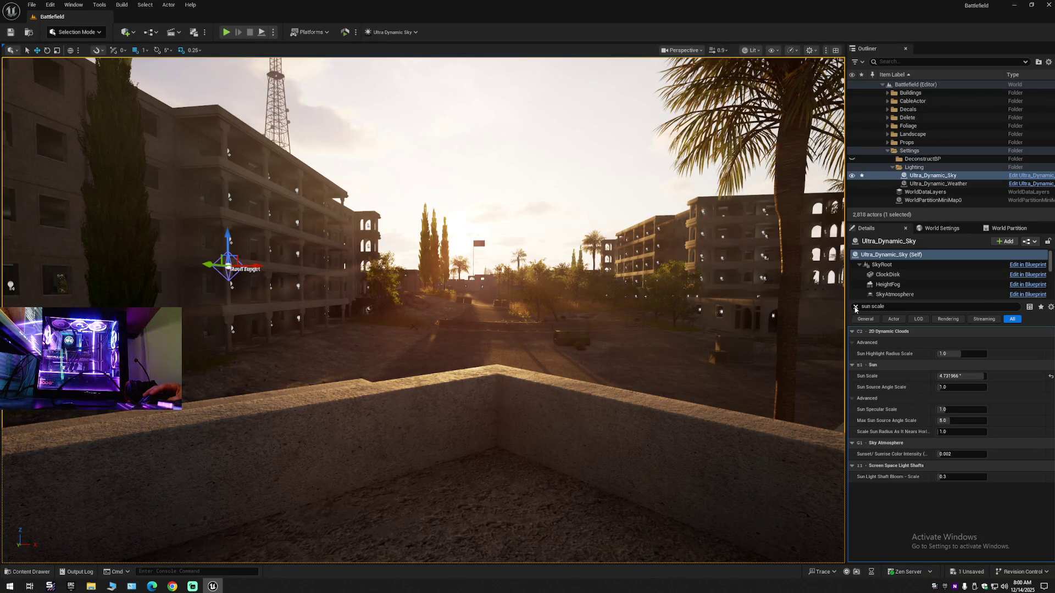
Clear the Details filter, preview a later Time Of Day, then revert it to 1747.2
{"action": "left_click", "coordinate": [855, 307]}
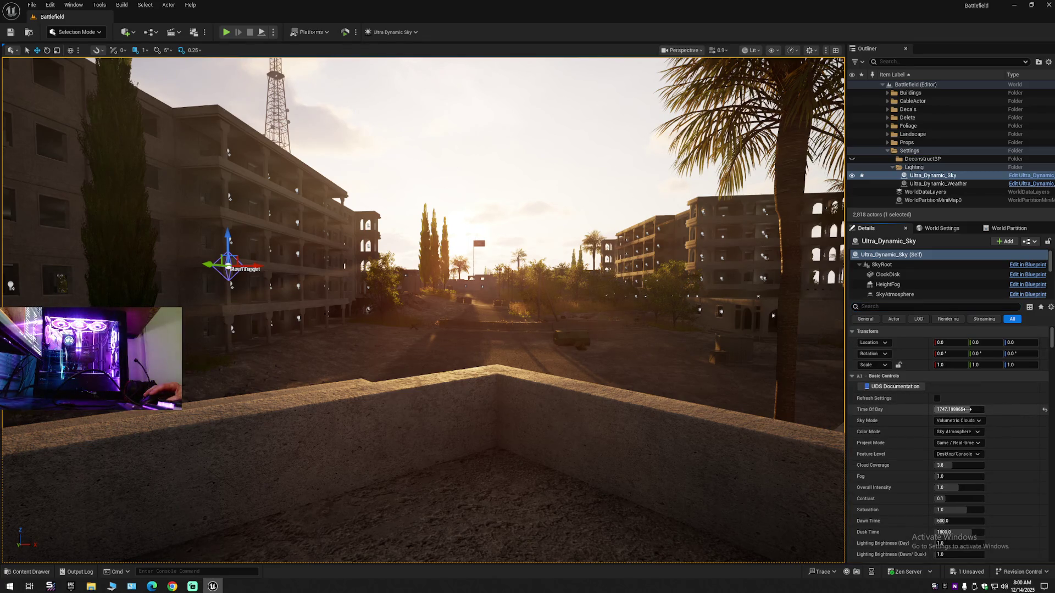
{"action": "left_click_drag", "start_coordinate": [959, 410], "coordinate": [963, 409]}
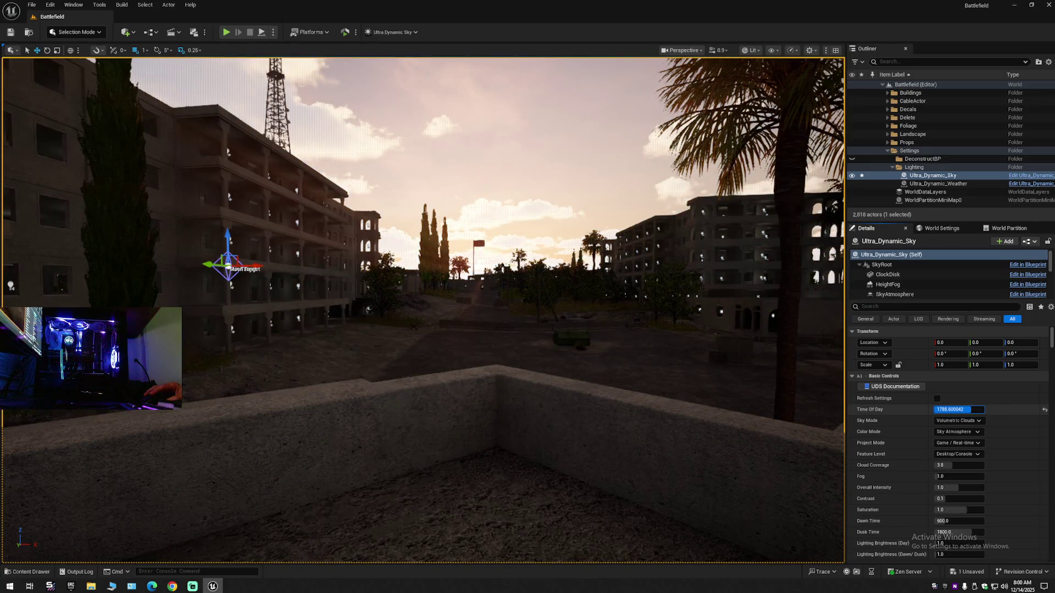
{"action": "key", "text": "ctrl+z"}
Turn and fly the view to frame the ruined building and tower
{"action": "mouse_move", "coordinate": [664, 382]}
{"action": "left_mouse_down"}
{"action": "mouse_move", "coordinate": [183, 355]}
{"action": "mouse_move", "coordinate": [418, 352]}
{"action": "left_mouse_up"}
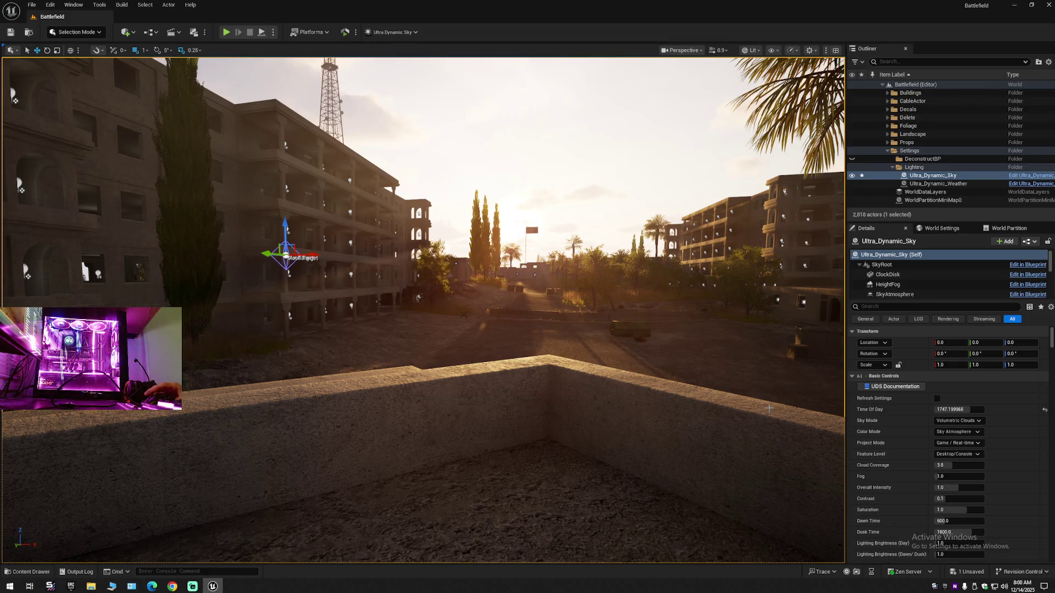
{"action": "mouse_move", "coordinate": [651, 295]}
{"action": "left_mouse_down"}
{"action": "mouse_move", "coordinate": [563, 488]}
{"action": "mouse_move", "coordinate": [599, 503]}
{"action": "mouse_move", "coordinate": [555, 517]}
{"action": "mouse_move", "coordinate": [544, 536]}
{"action": "mouse_move", "coordinate": [533, 456]}
{"action": "mouse_move", "coordinate": [495, 439]}
{"action": "left_mouse_up"}
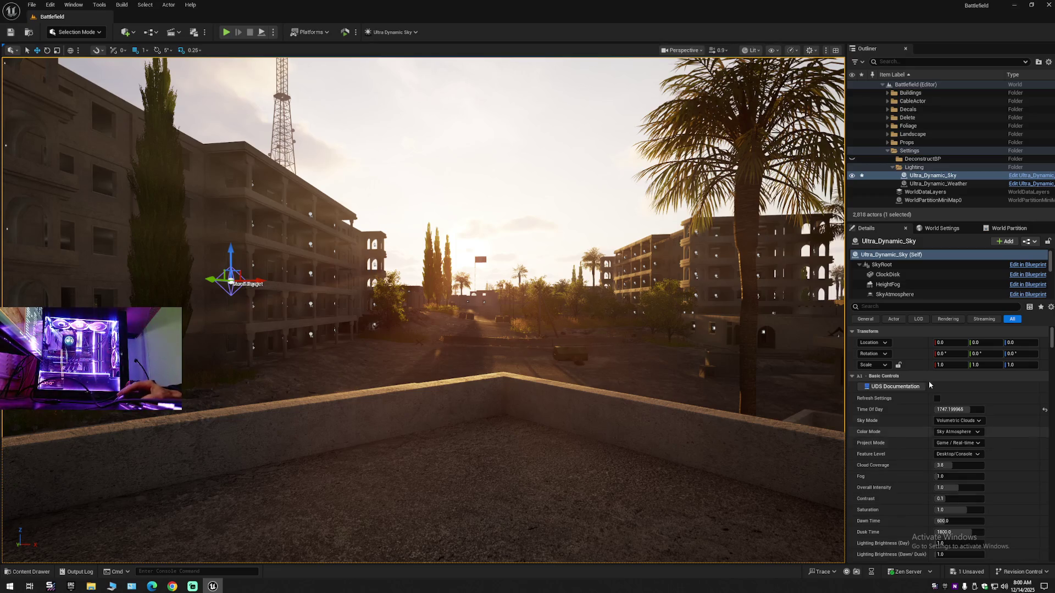
{"action": "left_click", "coordinate": [885, 307]}
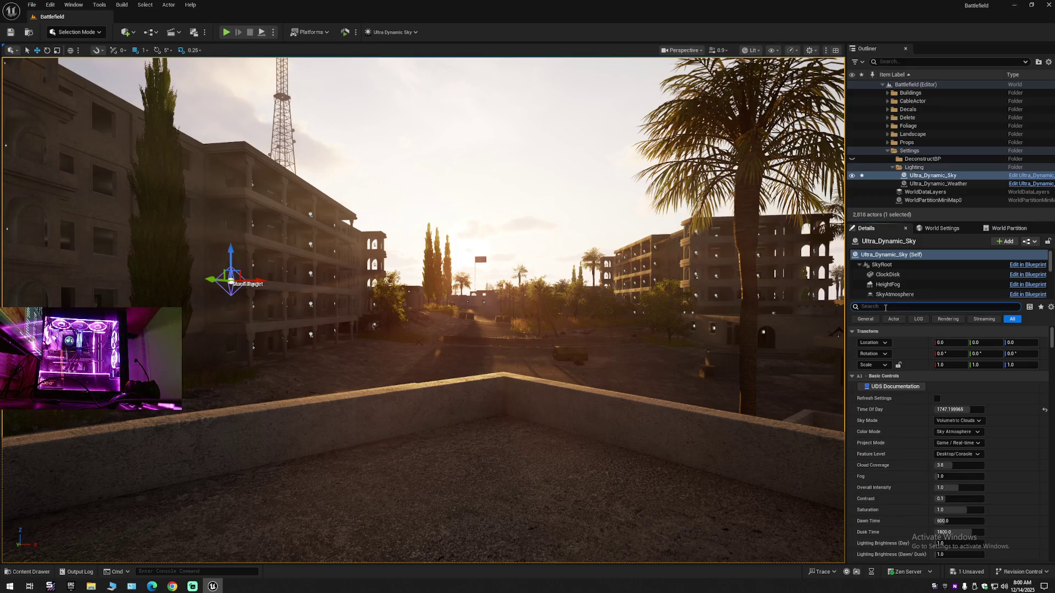
Filter by 'bl' and test the sun shaft bloom fields, ending at Scale 0.3, Max Brightness 0.35, Threshold 5.0
{"action": "type", "text": "bloom"}
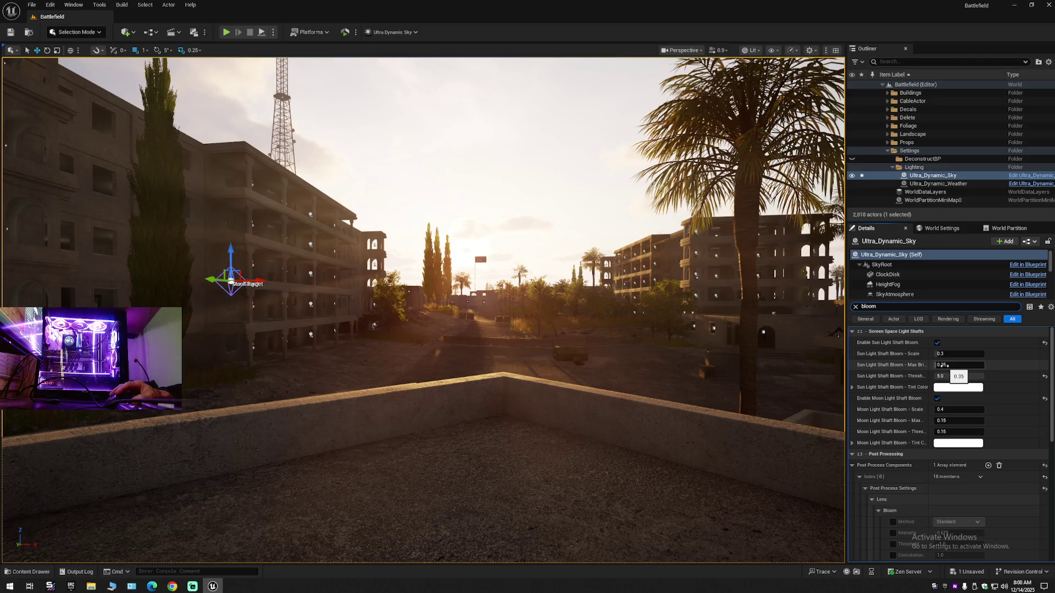
{"action": "mouse_move", "coordinate": [943, 366]}
{"action": "left_mouse_down"}
{"action": "mouse_move", "coordinate": [967, 365]}
{"action": "mouse_move", "coordinate": [932, 367]}
{"action": "left_mouse_up"}
{"action": "left_click", "coordinate": [1046, 366]}
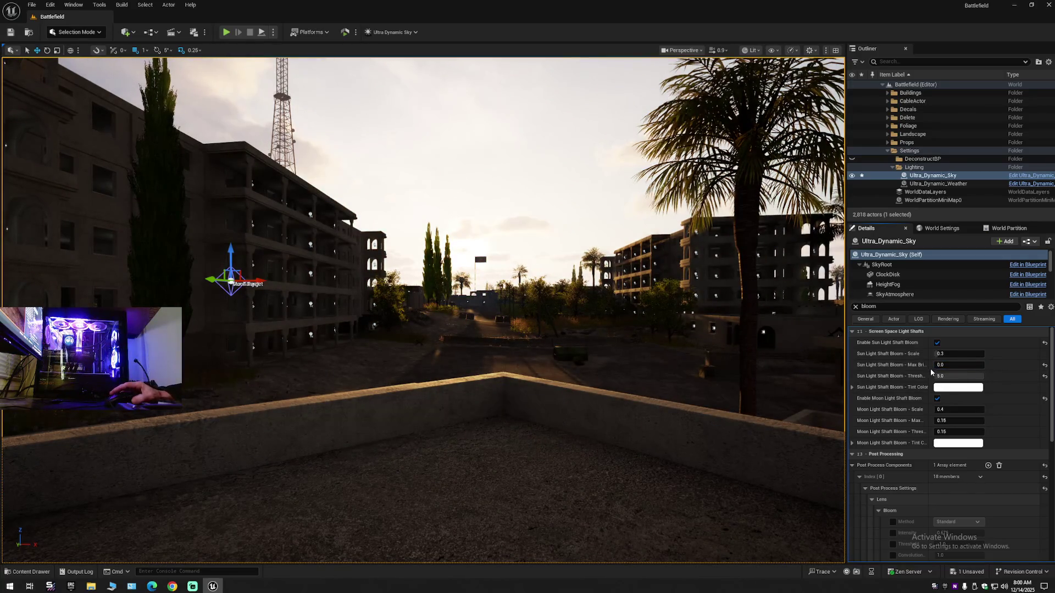
{"action": "left_click", "coordinate": [1046, 377]}
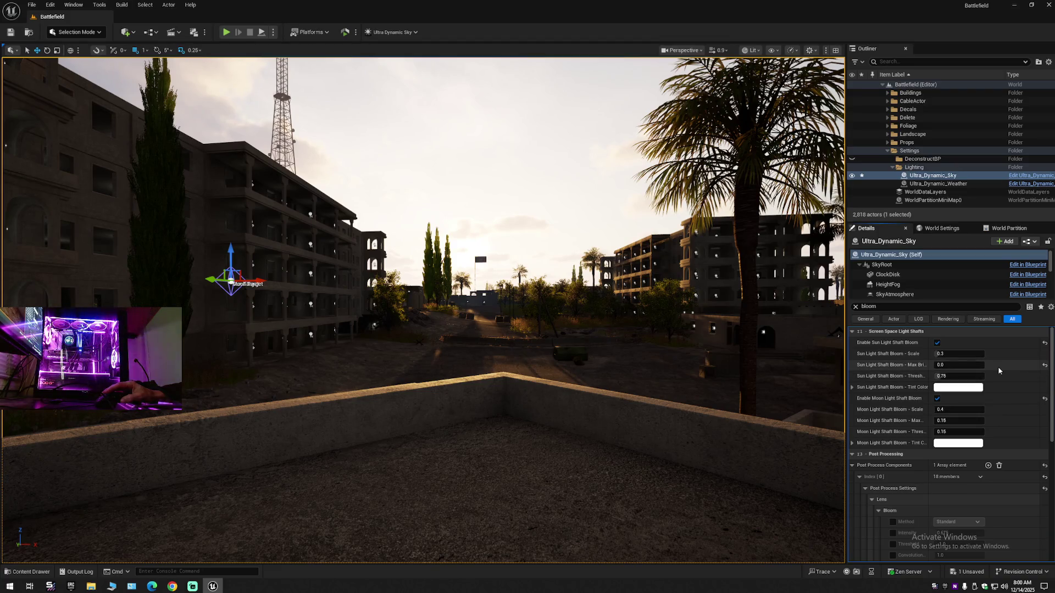
{"action": "left_click", "coordinate": [1045, 366]}
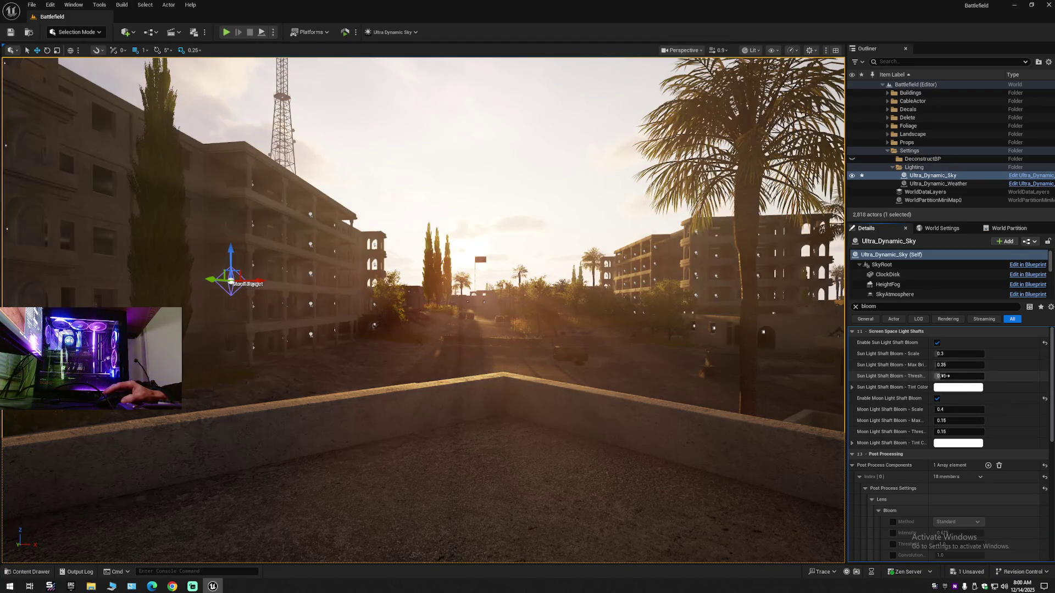
{"action": "left_click_drag", "start_coordinate": [944, 376], "coordinate": [989, 377]}
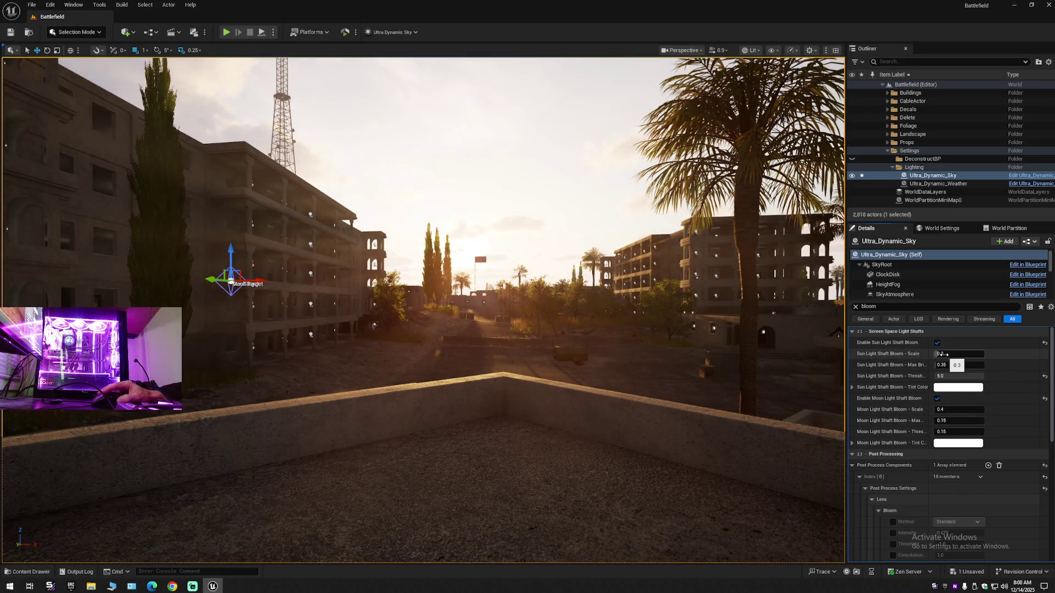
{"action": "mouse_move", "coordinate": [941, 354]}
{"action": "left_mouse_down"}
{"action": "mouse_move", "coordinate": [967, 355]}
{"action": "mouse_move", "coordinate": [934, 355]}
{"action": "left_mouse_up"}
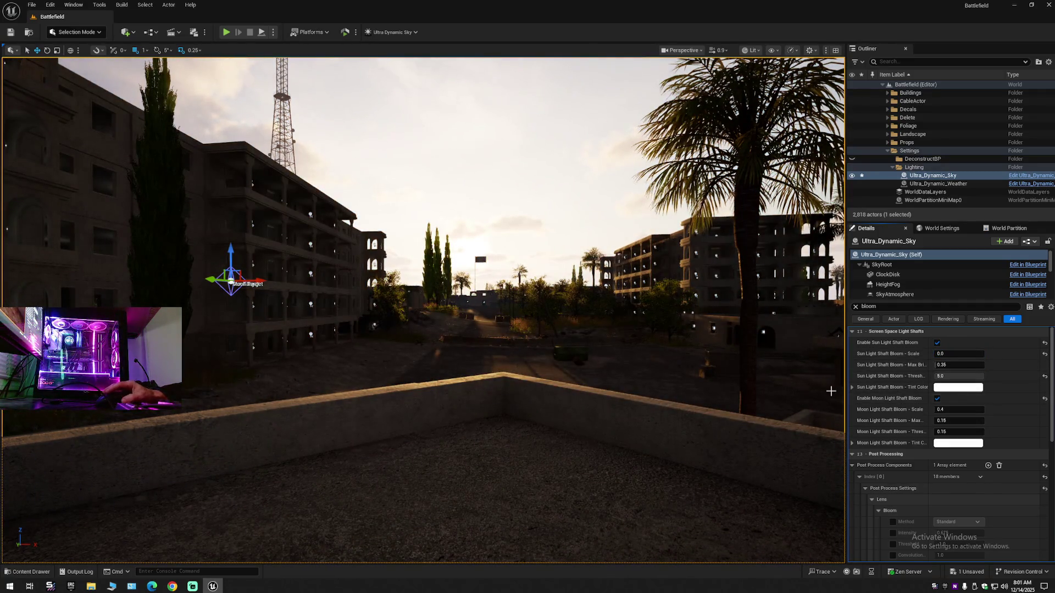
{"action": "left_click", "coordinate": [1044, 354]}
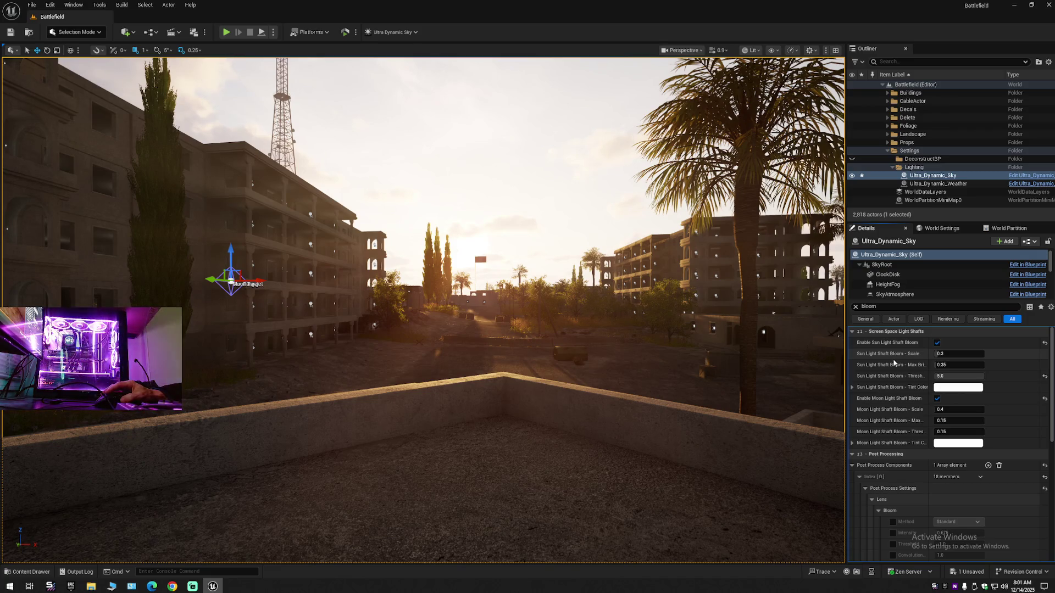
{"action": "scroll", "coordinate": [918, 457], "scroll_direction": "down", "scroll_amount": 10}
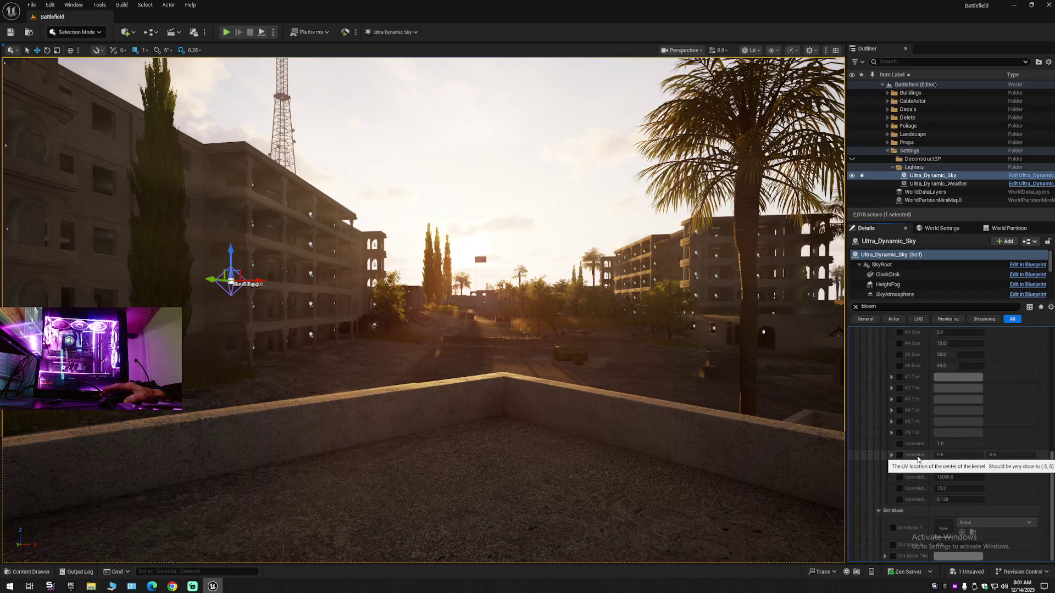
{"action": "scroll", "coordinate": [920, 459], "scroll_direction": "up", "scroll_amount": 5}
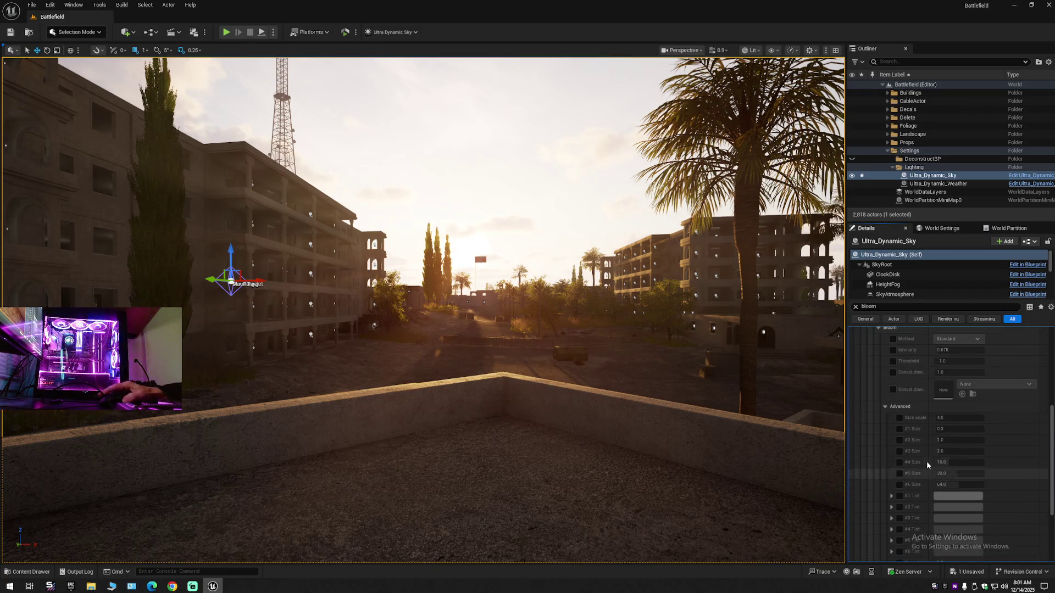
{"action": "scroll", "coordinate": [925, 456], "scroll_direction": "up", "scroll_amount": 5}
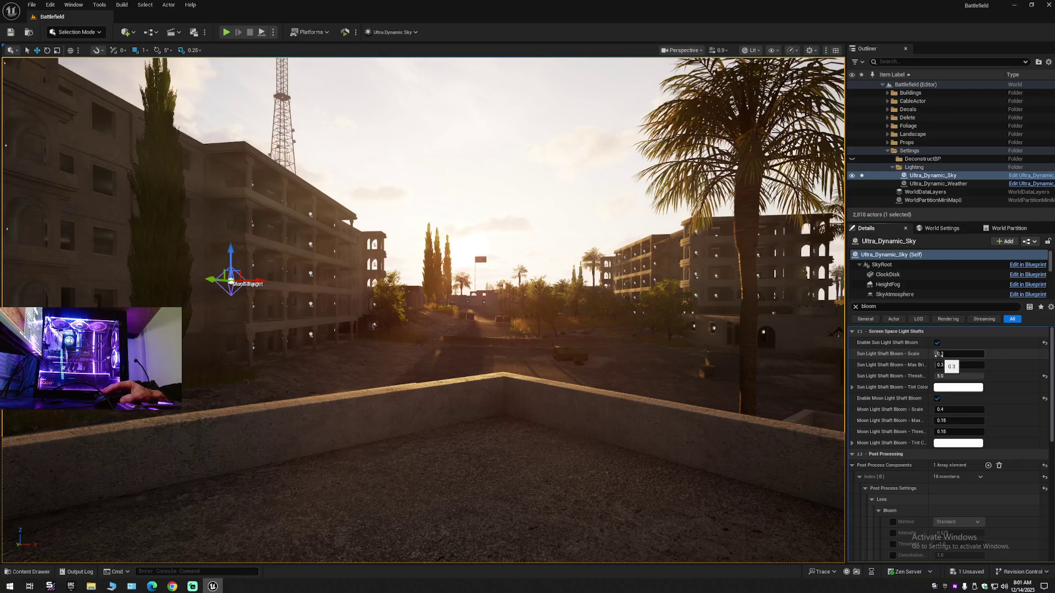
{"action": "type", "text": "5"}
{"action": "key", "text": "Return"}
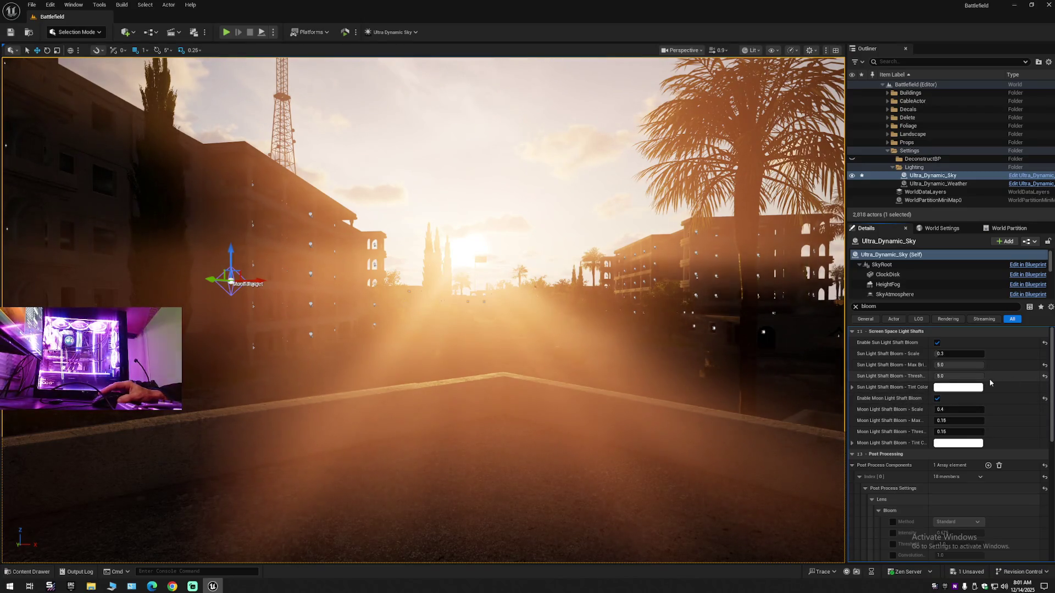
{"action": "left_click", "coordinate": [1045, 376]}
{"action": "left_click", "coordinate": [976, 376]}
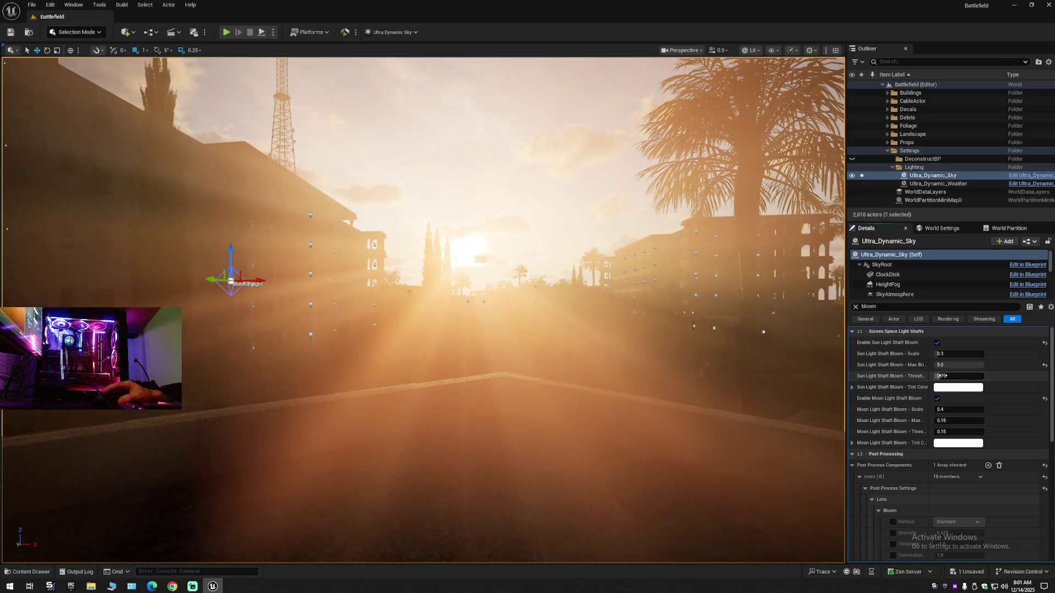
{"action": "type", "text": "5"}
{"action": "key", "text": "Return"}
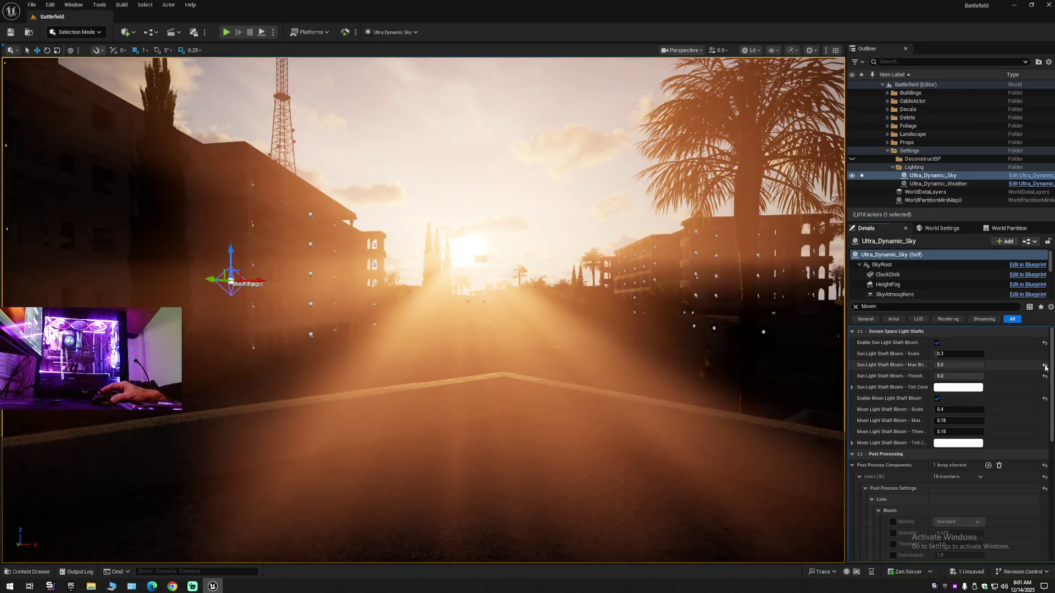
{"action": "left_click", "coordinate": [1044, 364]}
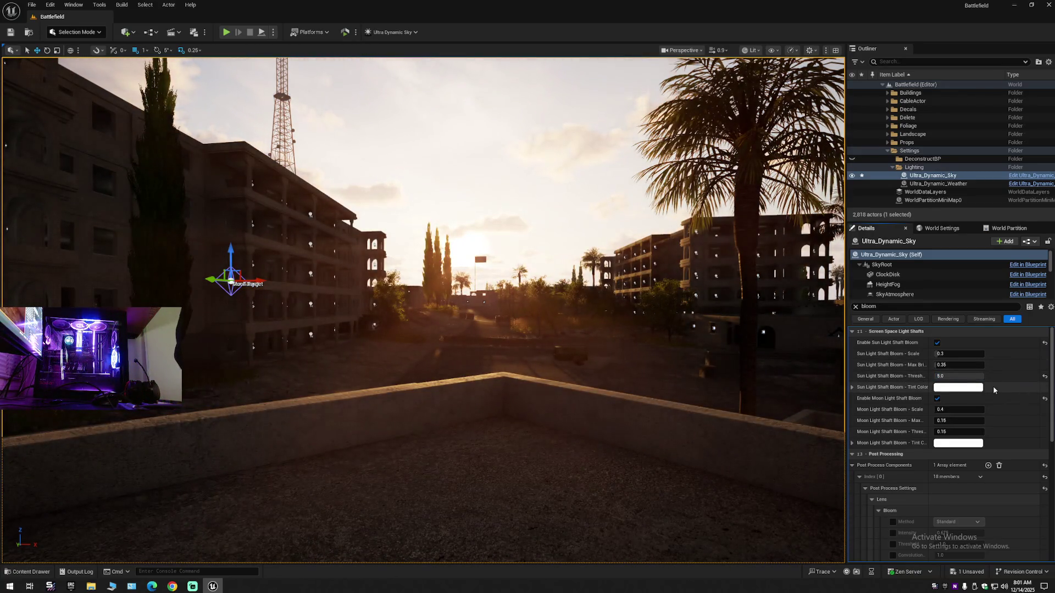
{"action": "left_click", "coordinate": [1044, 377]}
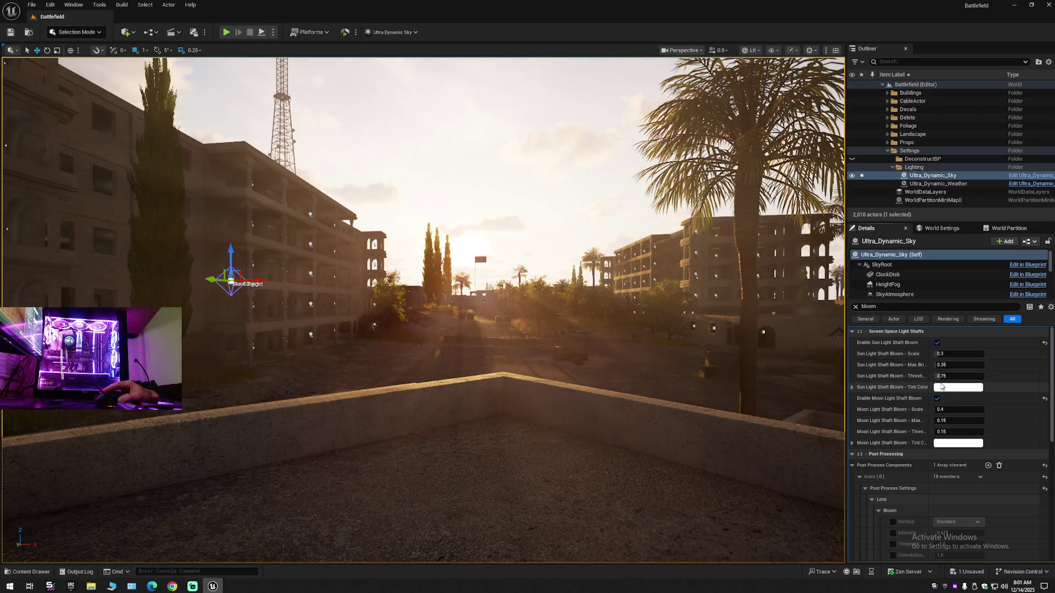
{"action": "key", "text": "ctrl+z"}
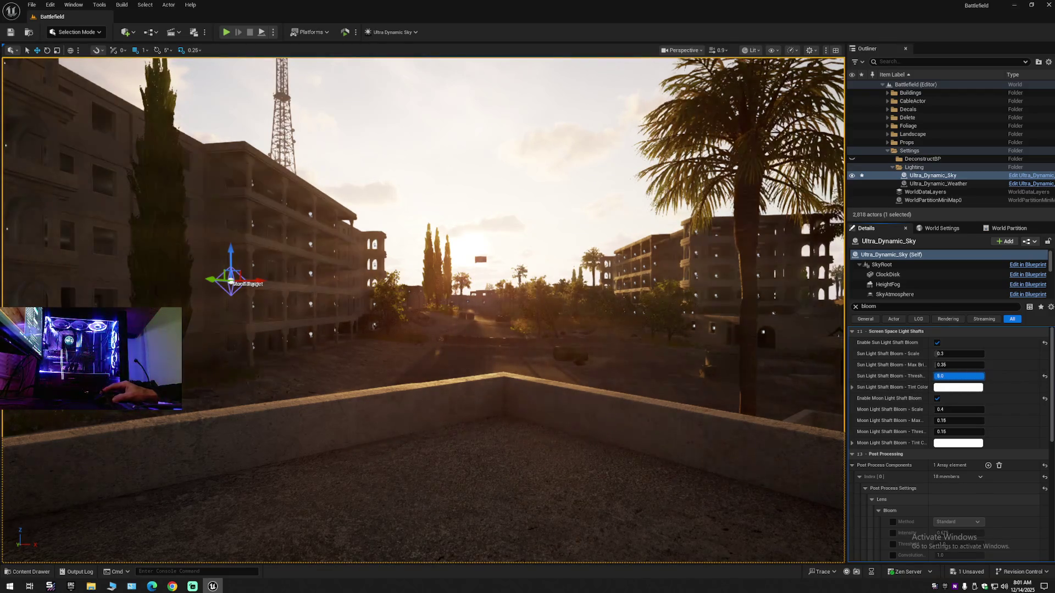
{"action": "left_click", "coordinate": [1045, 376]}
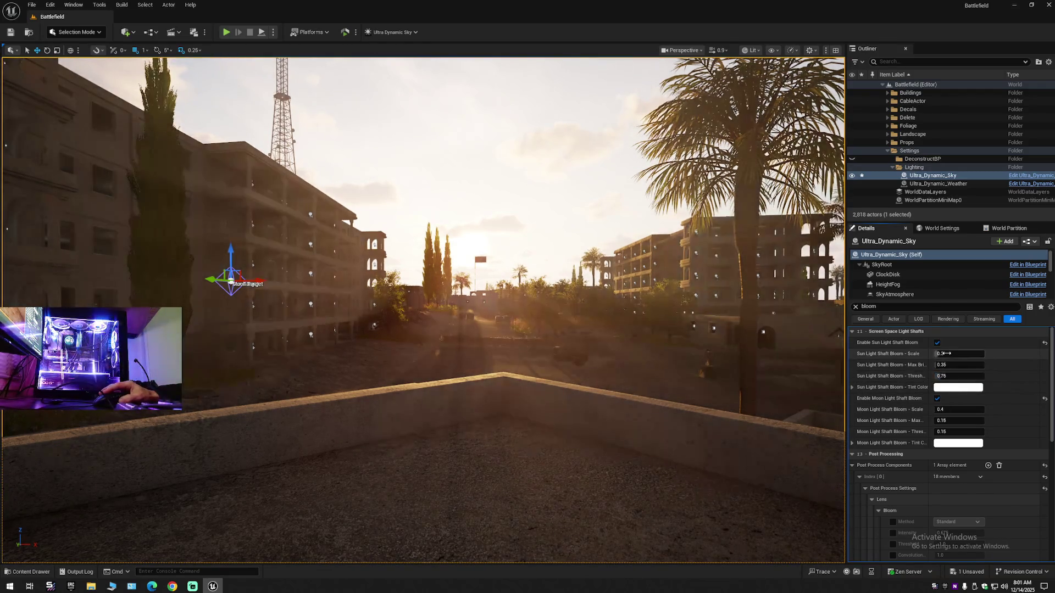
{"action": "left_click_drag", "start_coordinate": [941, 354], "coordinate": [940, 353]}
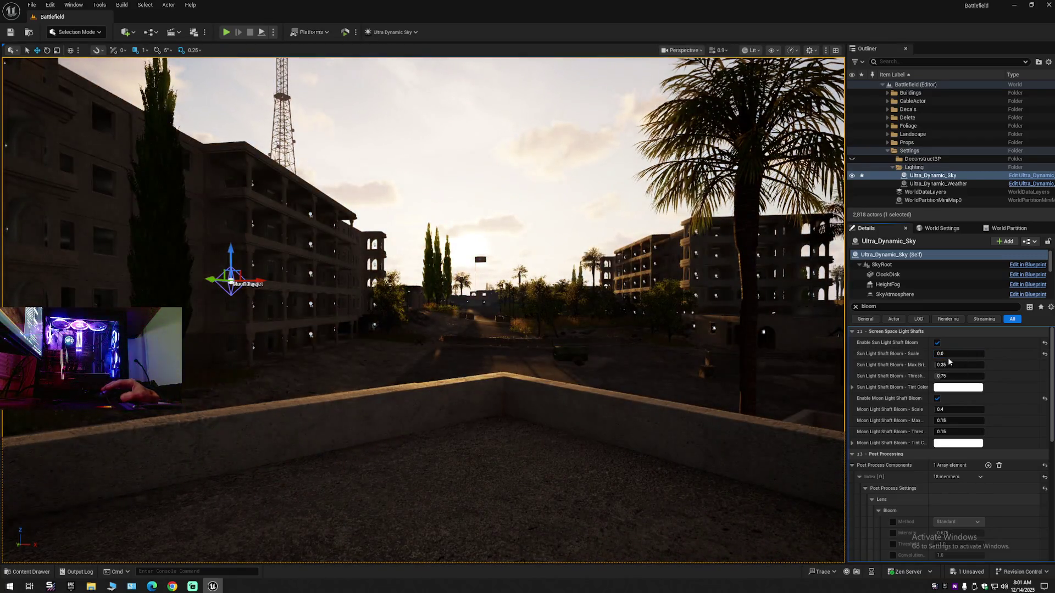
{"action": "left_click", "coordinate": [1044, 354]}
{"action": "left_click_drag", "start_coordinate": [941, 364], "coordinate": [941, 364]}
{"action": "left_click_drag", "start_coordinate": [775, 363], "coordinate": [769, 351]}
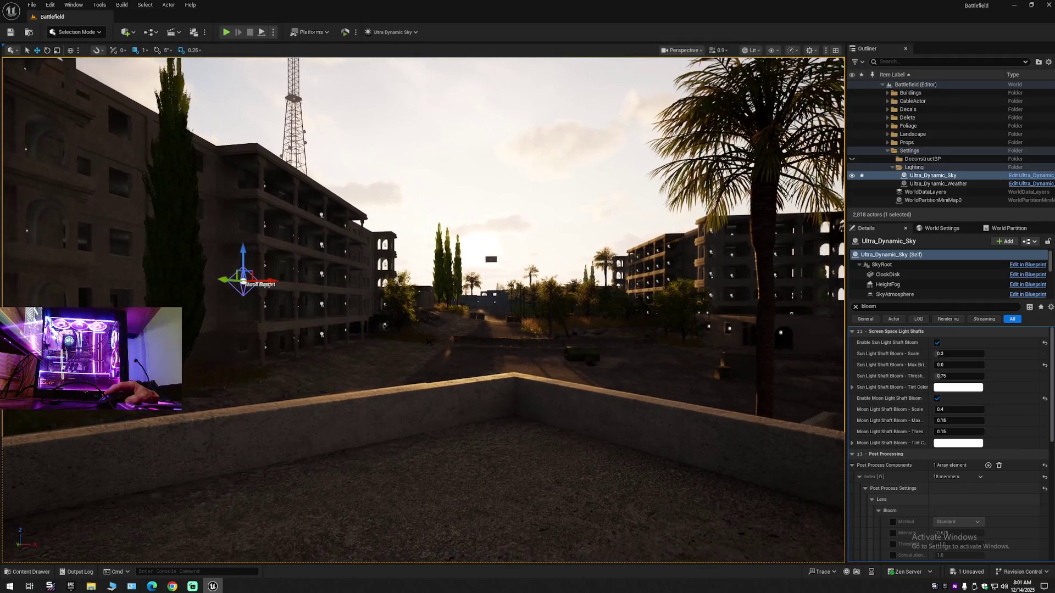
{"action": "left_click", "coordinate": [1045, 365]}
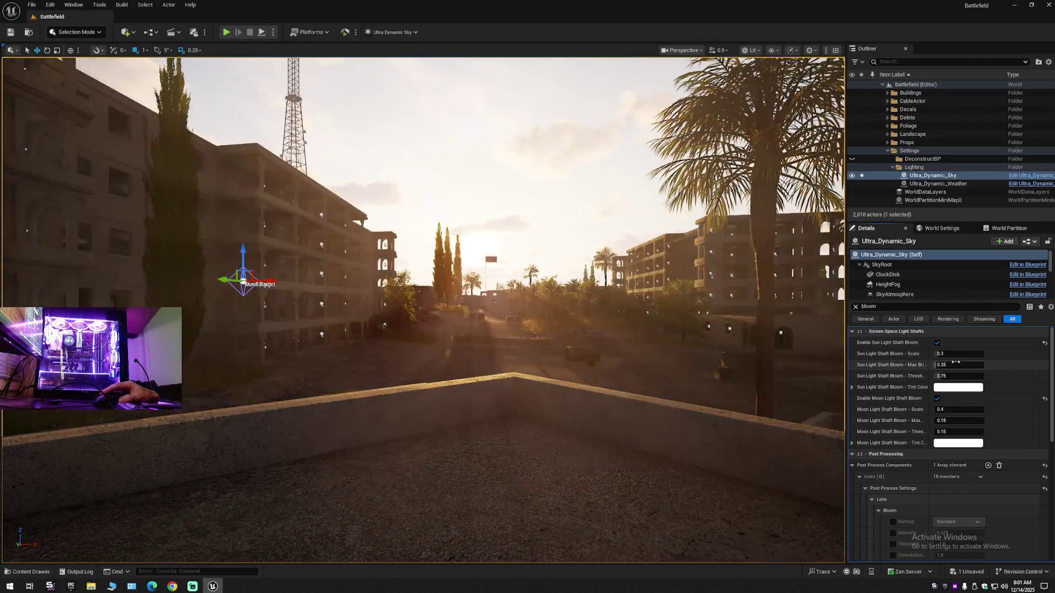
{"action": "left_click_drag", "start_coordinate": [941, 376], "coordinate": [967, 376]}
{"action": "type", "text": "5"}
{"action": "key", "text": "Return"}
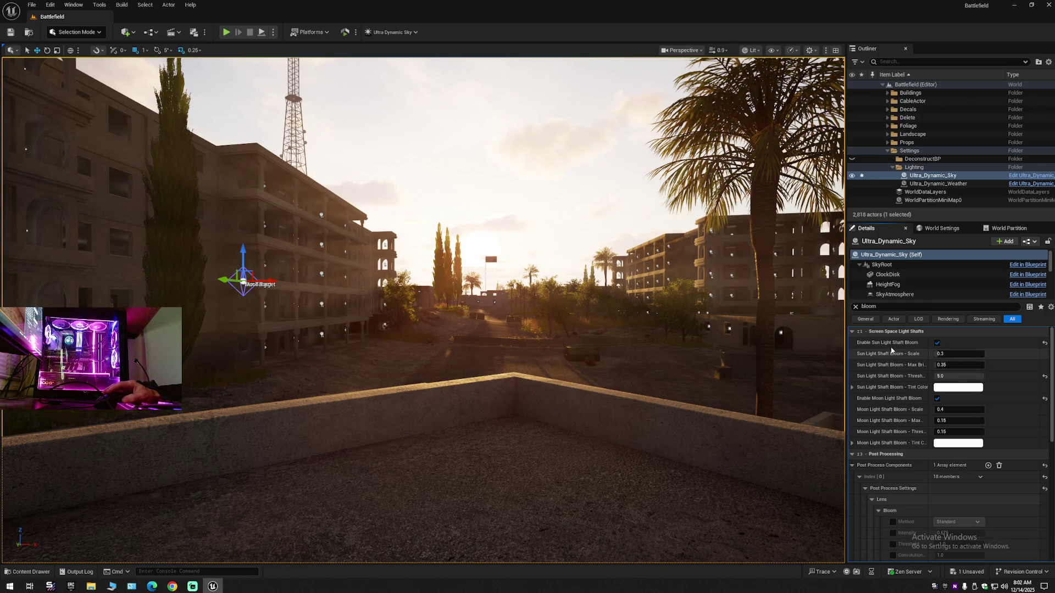
Try overriding the Bloom Method, keep Standard, then switch that override back off
{"action": "scroll", "coordinate": [899, 450], "scroll_direction": "down", "scroll_amount": 3}
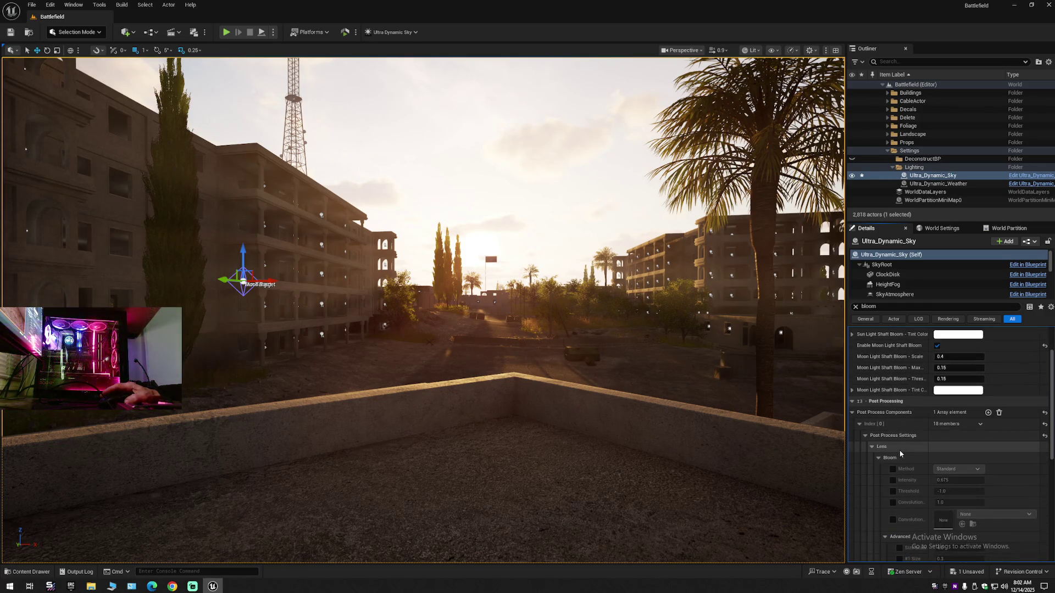
{"action": "scroll", "coordinate": [899, 451], "scroll_direction": "down", "scroll_amount": 3}
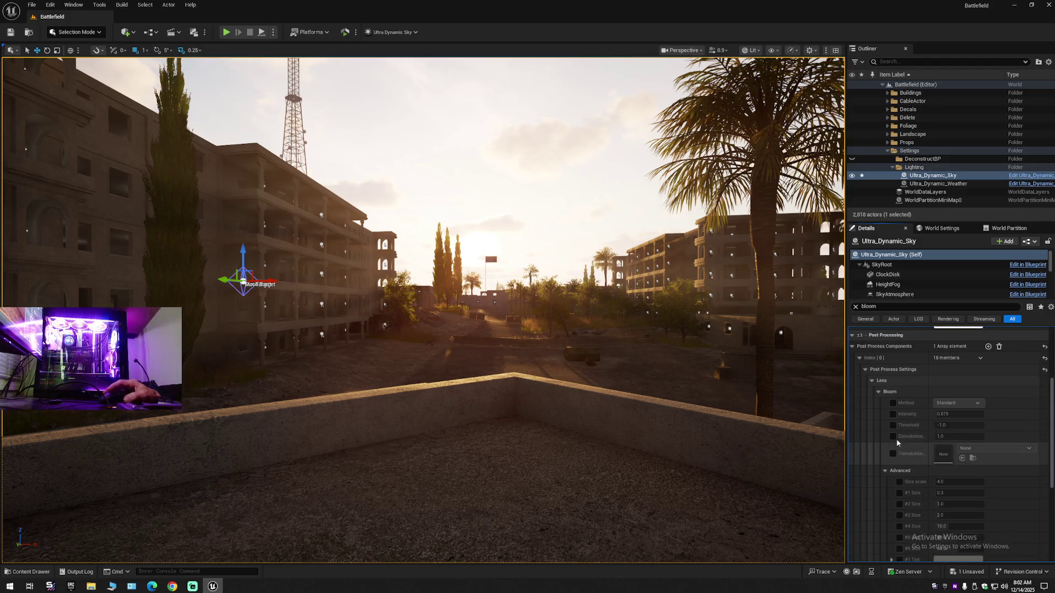
{"action": "left_click", "coordinate": [893, 404]}
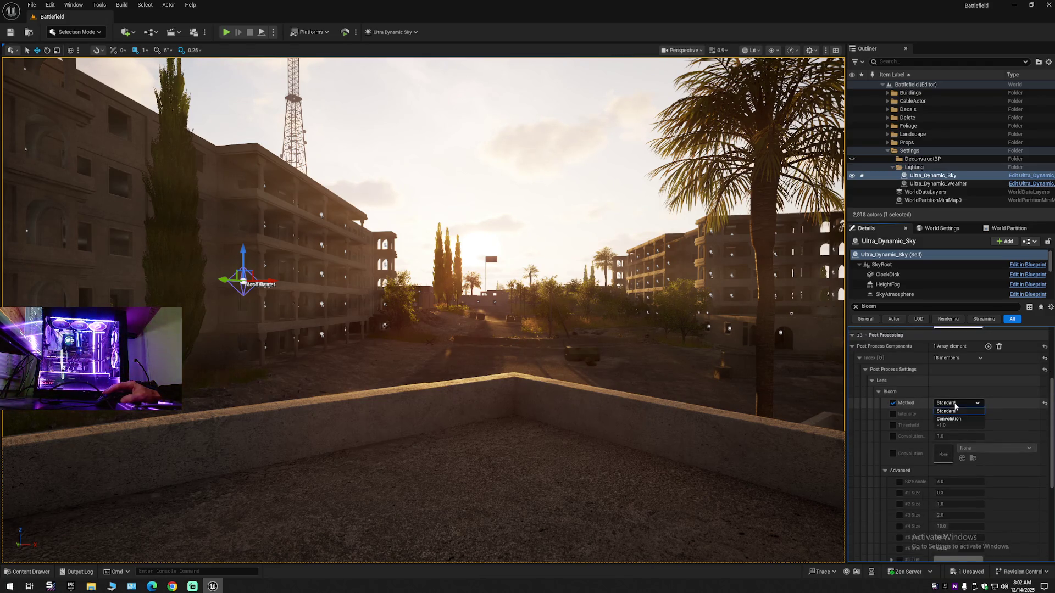
{"action": "left_click", "coordinate": [953, 411]}
{"action": "left_click", "coordinate": [956, 404]}
{"action": "left_click", "coordinate": [967, 426]}
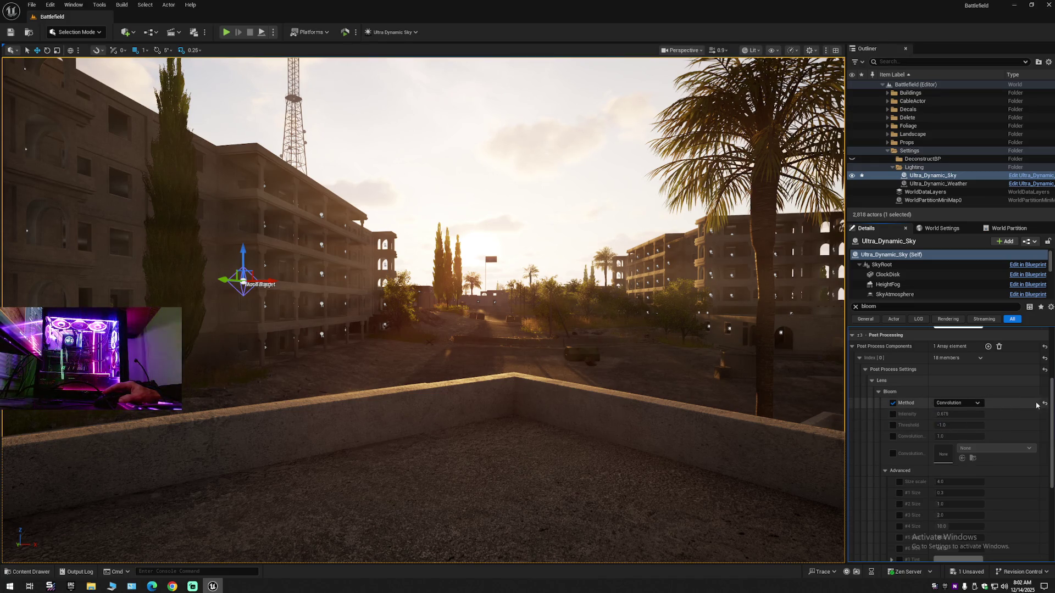
{"action": "left_click", "coordinate": [893, 403]}
Drag the Bloom Intensity override to 0.0, disable it, and clear the bloom search filter
{"action": "left_click", "coordinate": [893, 414]}
{"action": "left_click", "coordinate": [940, 414]}
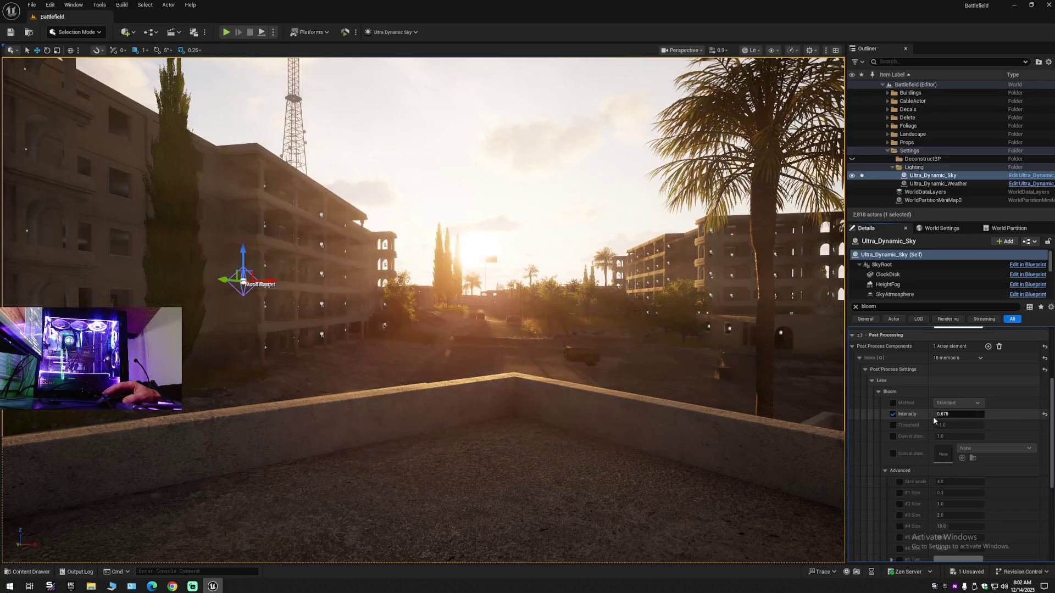
{"action": "mouse_move", "coordinate": [939, 415]}
{"action": "left_mouse_down"}
{"action": "mouse_move", "coordinate": [956, 414]}
{"action": "mouse_move", "coordinate": [912, 415]}
{"action": "mouse_move", "coordinate": [945, 414]}
{"action": "left_mouse_up"}
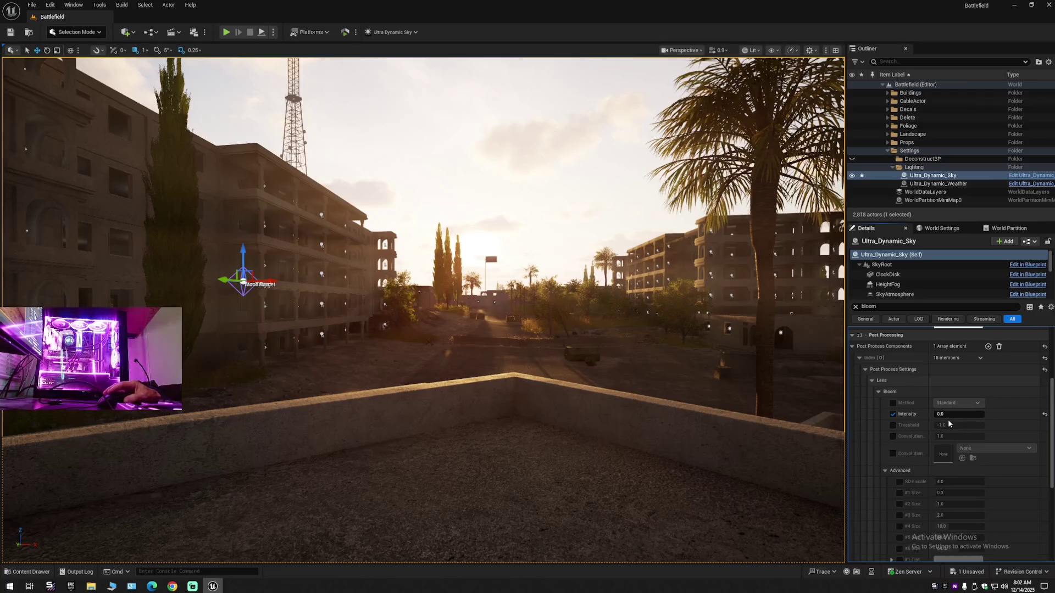
{"action": "left_click", "coordinate": [893, 415]}
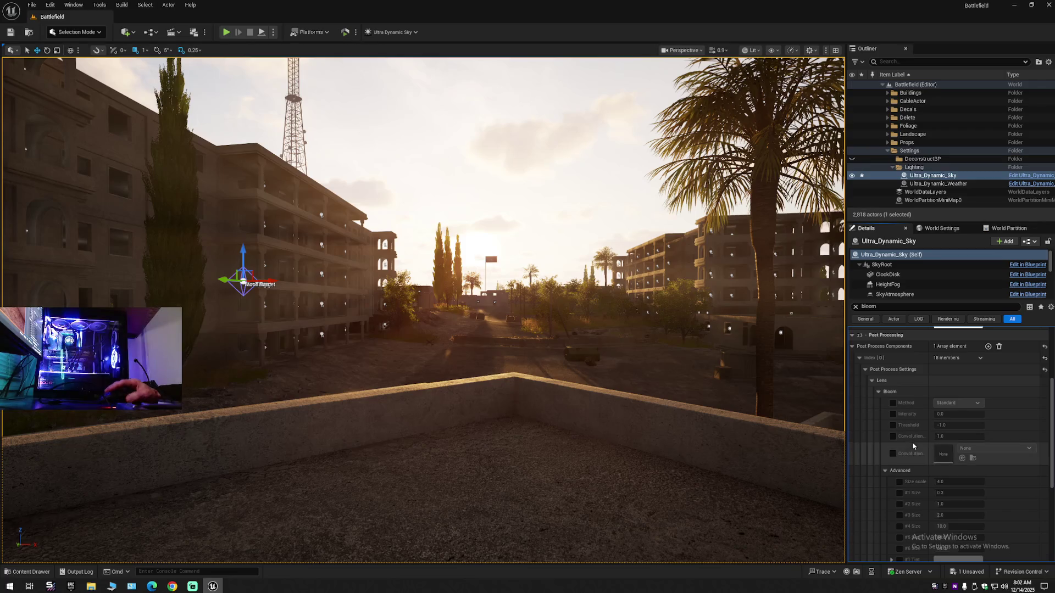
{"action": "scroll", "coordinate": [901, 461], "scroll_direction": "down", "scroll_amount": 2}
{"action": "scroll", "coordinate": [901, 461], "scroll_direction": "up", "scroll_amount": 4}
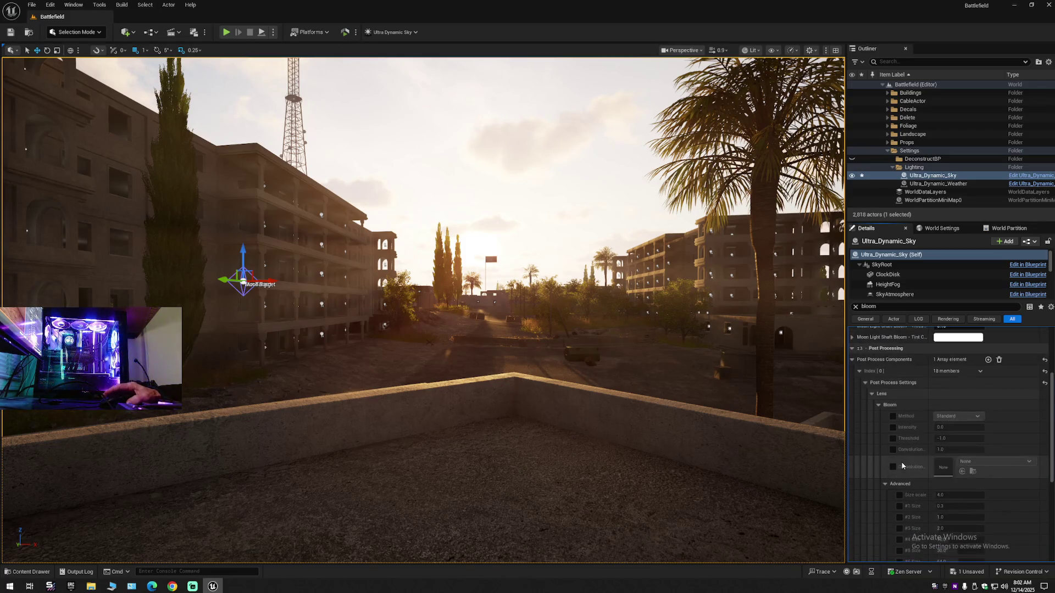
{"action": "left_click", "coordinate": [856, 307]}
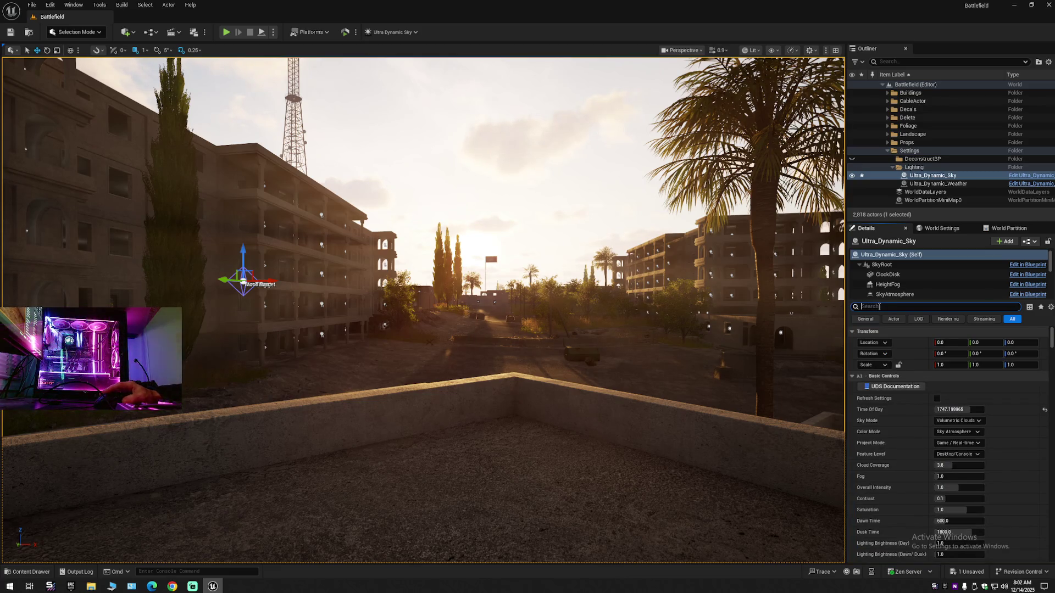
Filter Details by 'su', trial Sun Shader Intensity near 0.56, reset it to 0.35, then scroll to Sun settings
{"action": "type", "text": "sun"}
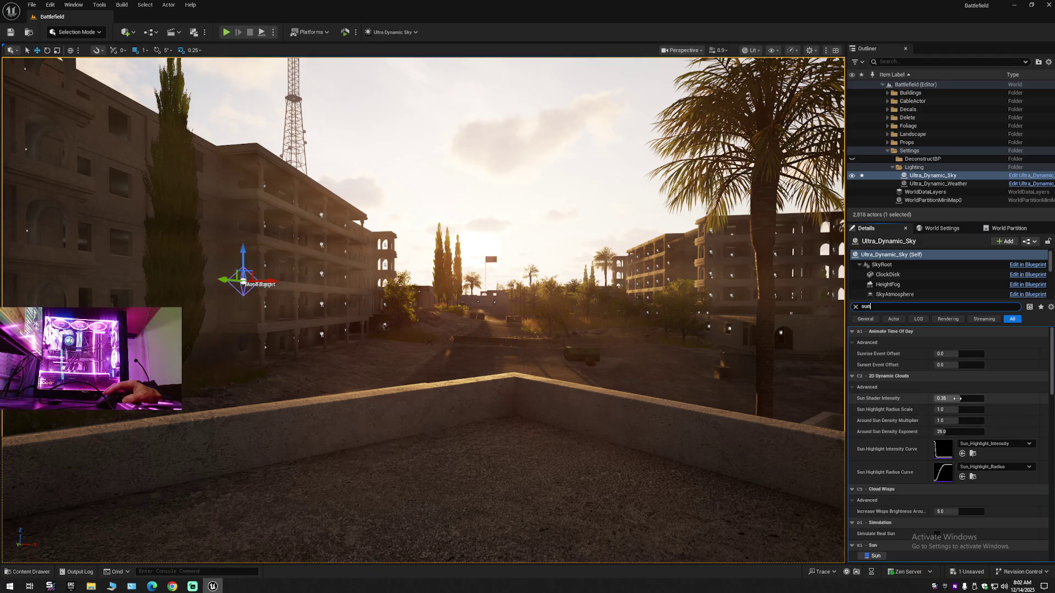
{"action": "left_click_drag", "start_coordinate": [957, 398], "coordinate": [970, 399]}
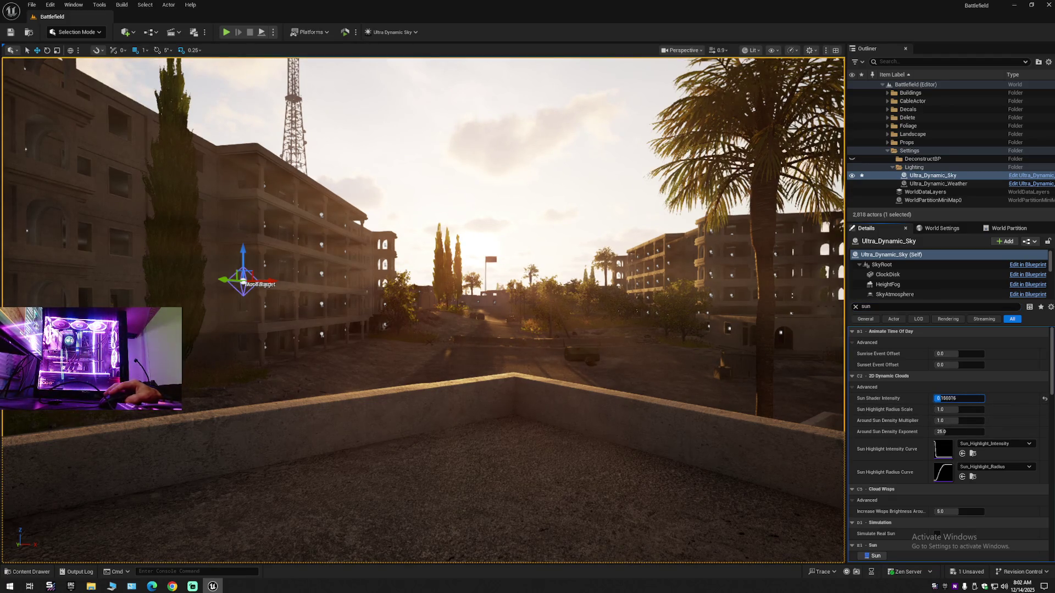
{"action": "left_click", "coordinate": [1044, 400]}
{"action": "scroll", "coordinate": [889, 473], "scroll_direction": "down", "scroll_amount": 2}
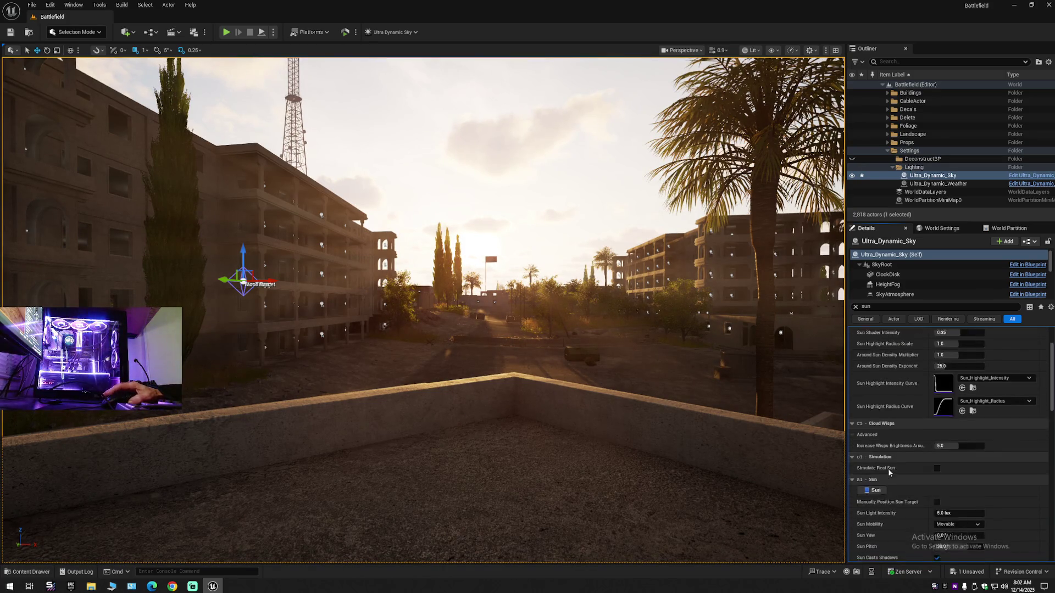
{"action": "scroll", "coordinate": [889, 473], "scroll_direction": "down", "scroll_amount": 2}
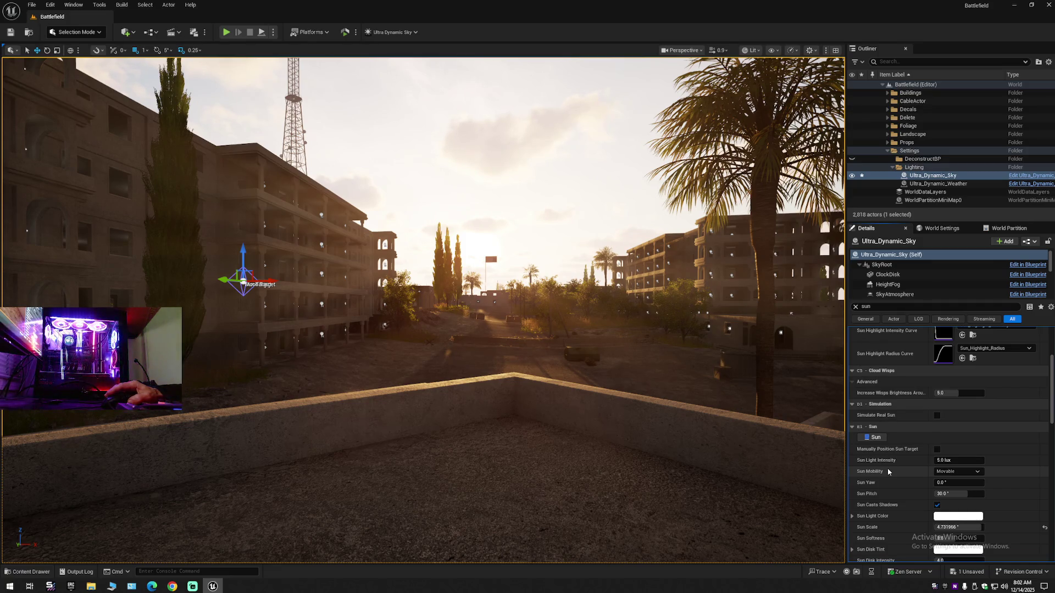
{"action": "scroll", "coordinate": [888, 468], "scroll_direction": "down", "scroll_amount": 1}
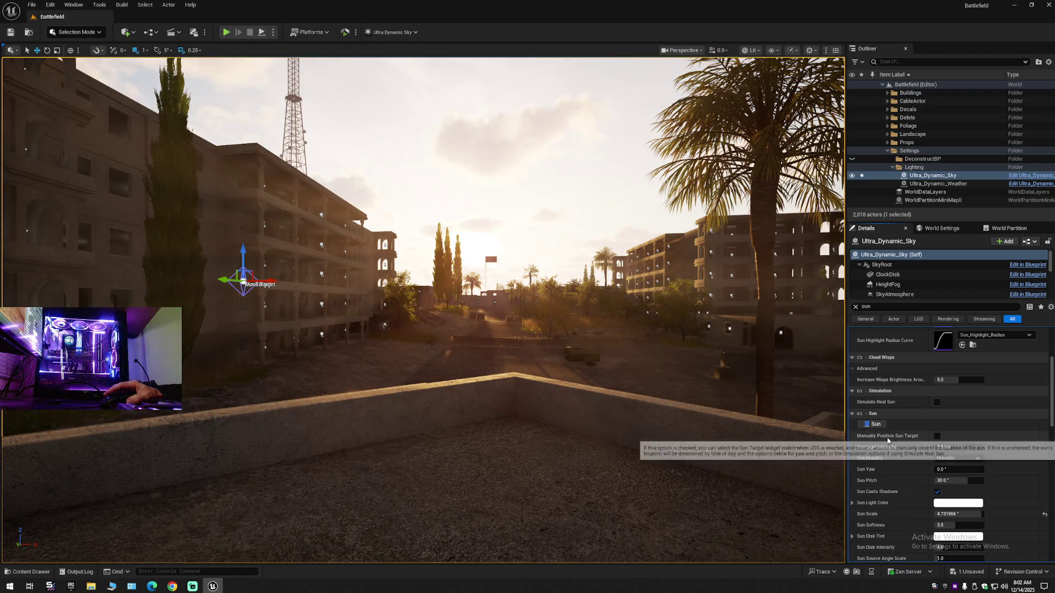
{"action": "scroll", "coordinate": [897, 459], "scroll_direction": "down", "scroll_amount": 6}
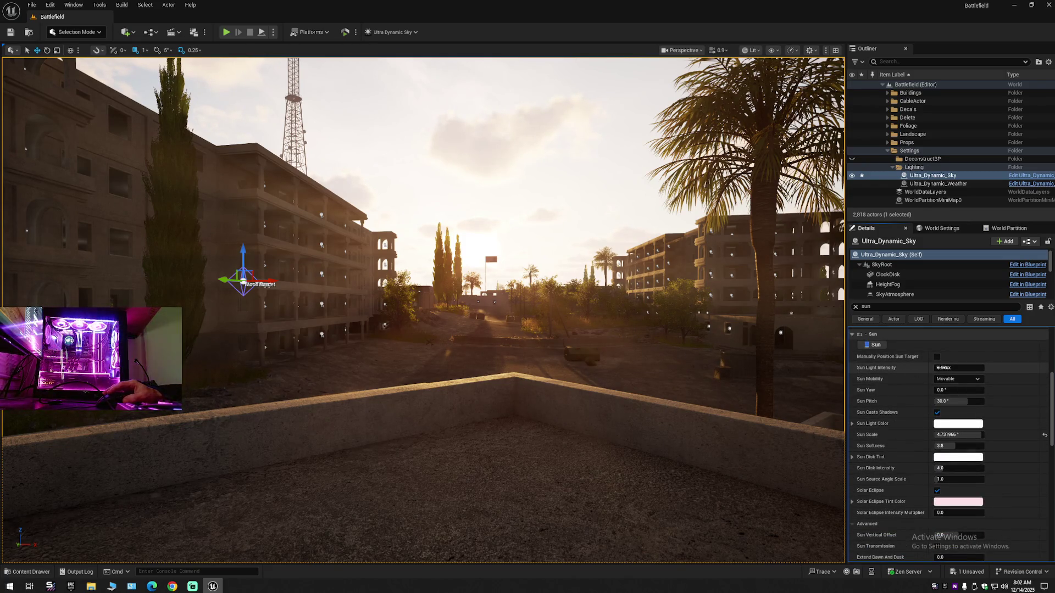
Step Sun Light Intensity down through 3.0 and 2.0 to 1.0 lux
{"action": "left_click", "coordinate": [948, 367]}
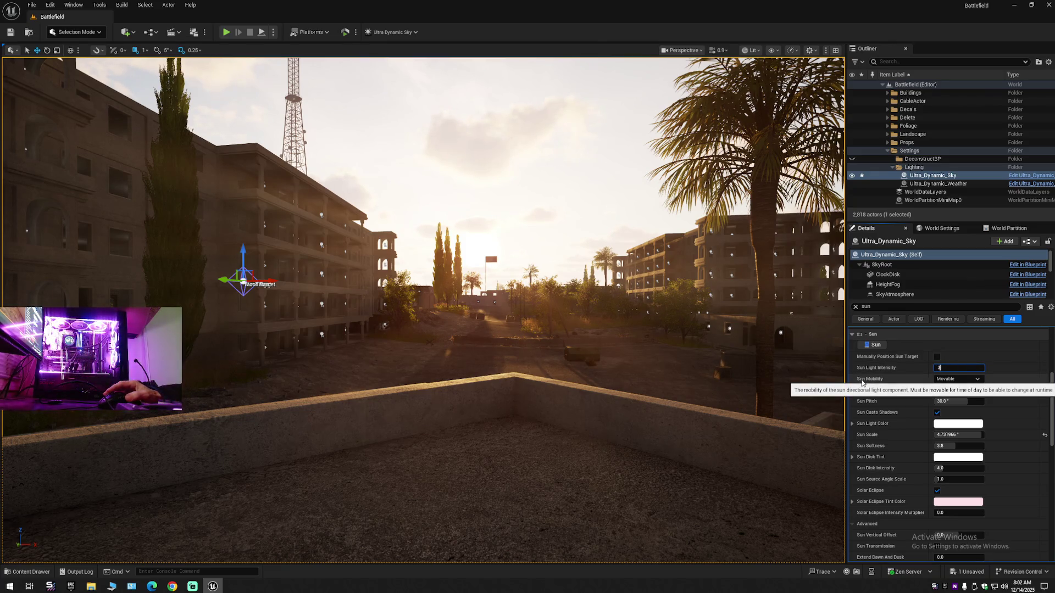
{"action": "key", "text": "Return"}
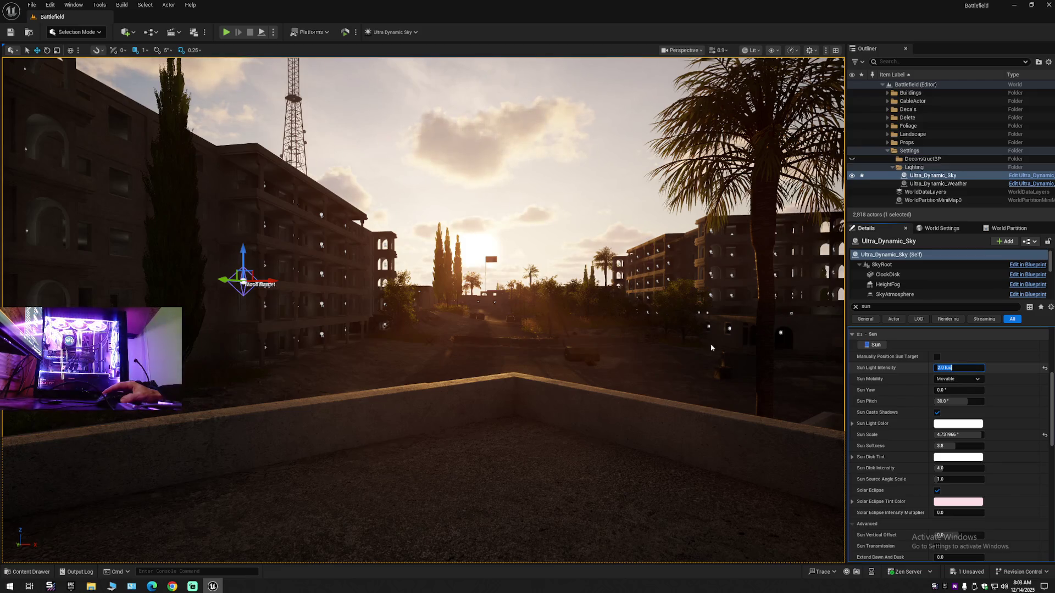
{"action": "key", "text": "Return"}
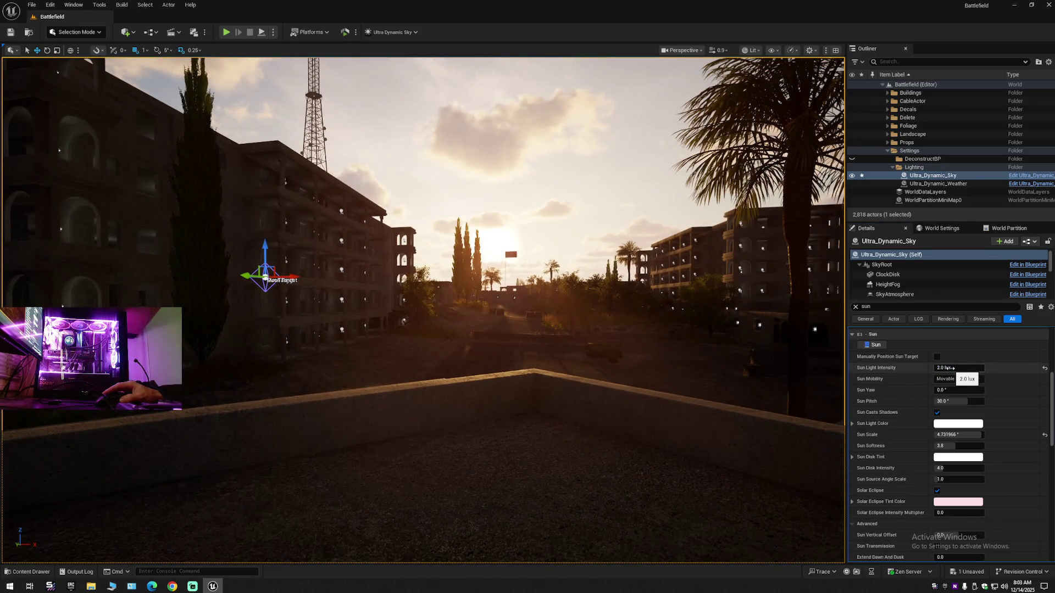
{"action": "left_click", "coordinate": [950, 368]}
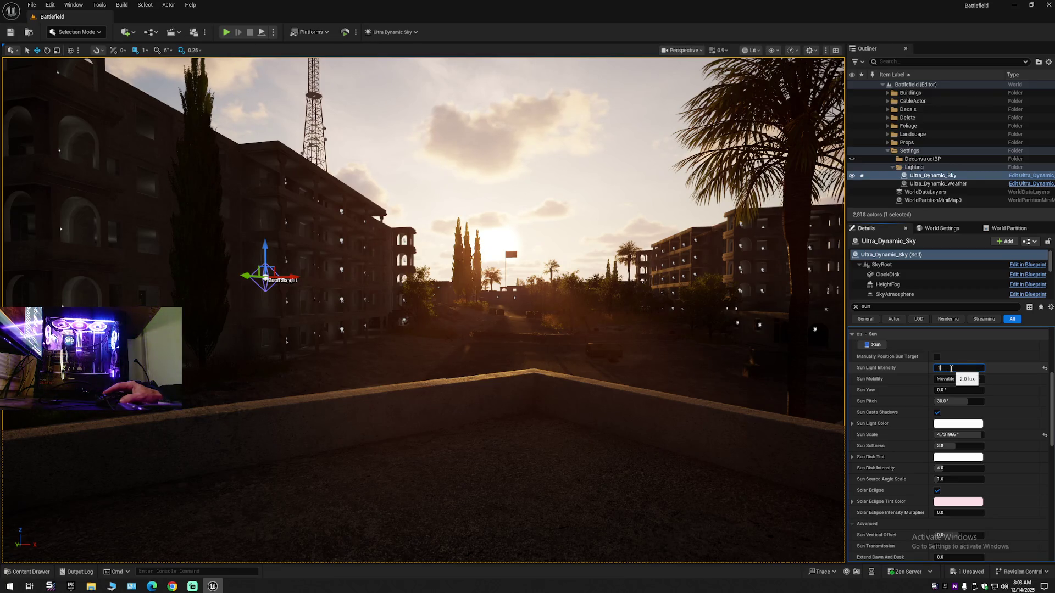
{"action": "key", "text": "Return"}
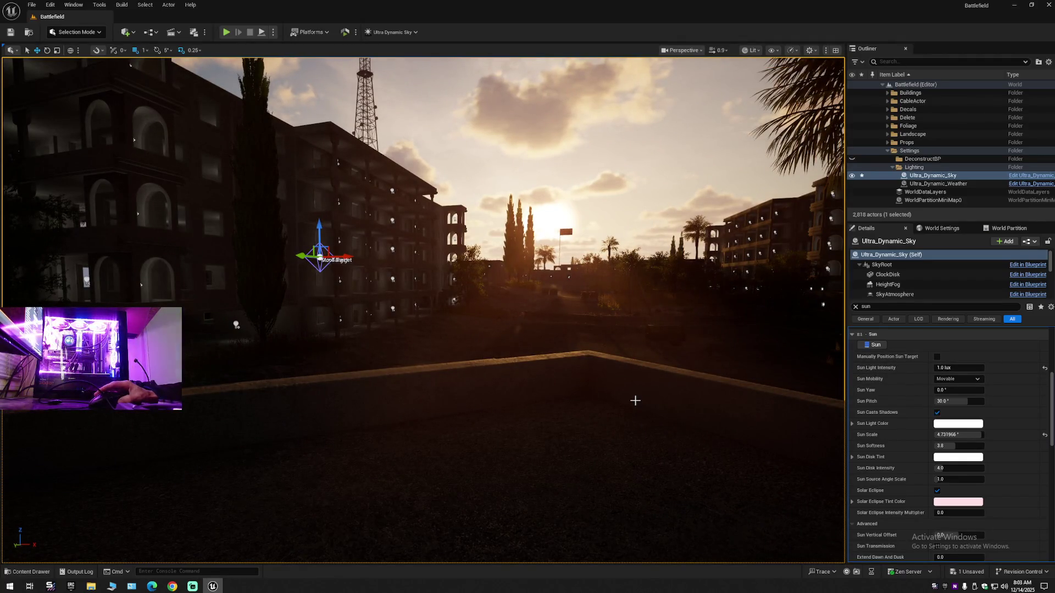
{"action": "scroll", "coordinate": [635, 401], "scroll_direction": "up", "scroll_amount": 3}
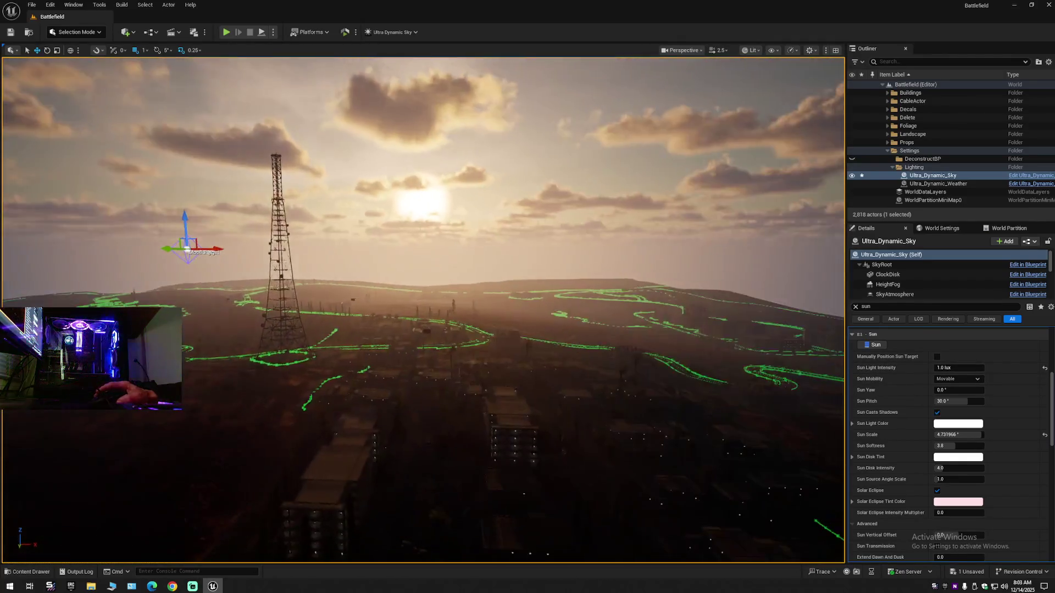
Fly toward the buildings and reset Sun Light Intensity to 5.0 lux
{"action": "scroll", "coordinate": [635, 401], "scroll_direction": "down", "scroll_amount": 2}
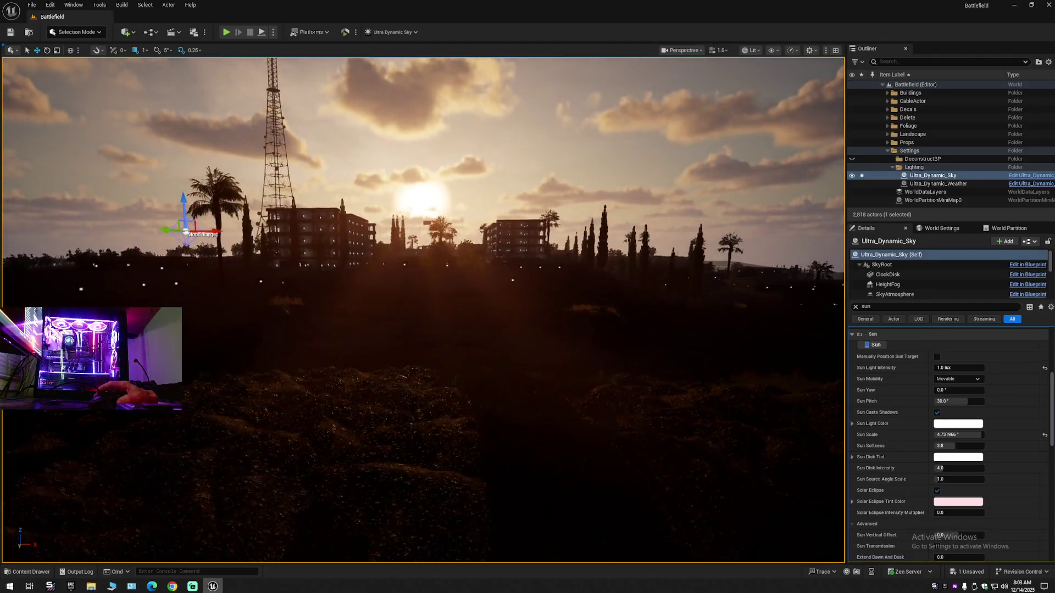
{"action": "scroll", "coordinate": [636, 401], "scroll_direction": "down", "scroll_amount": 2}
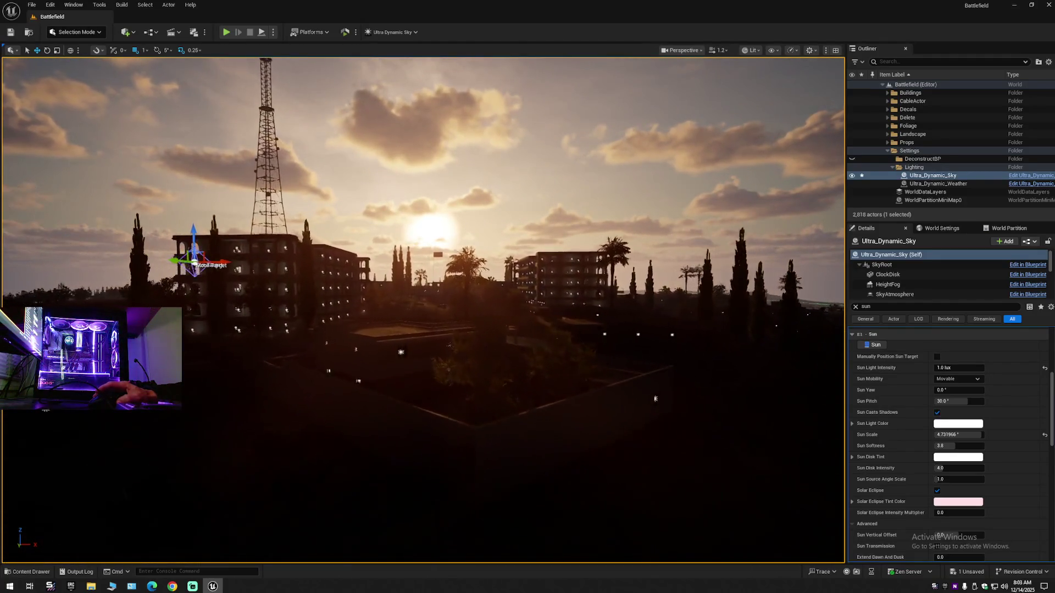
{"action": "scroll", "coordinate": [636, 401], "scroll_direction": "down", "scroll_amount": 2}
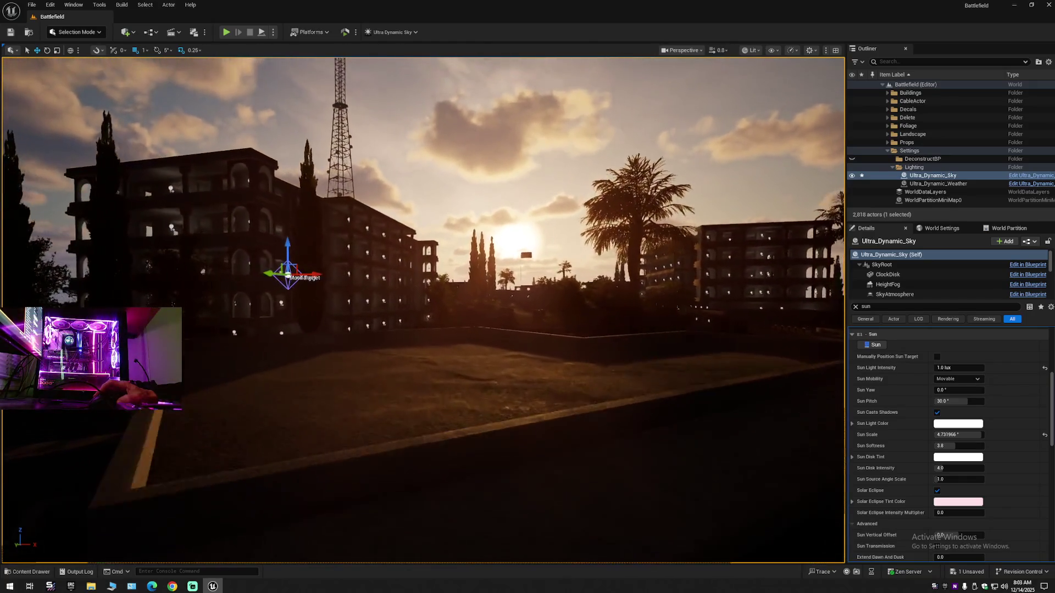
{"action": "key", "text": "w"}
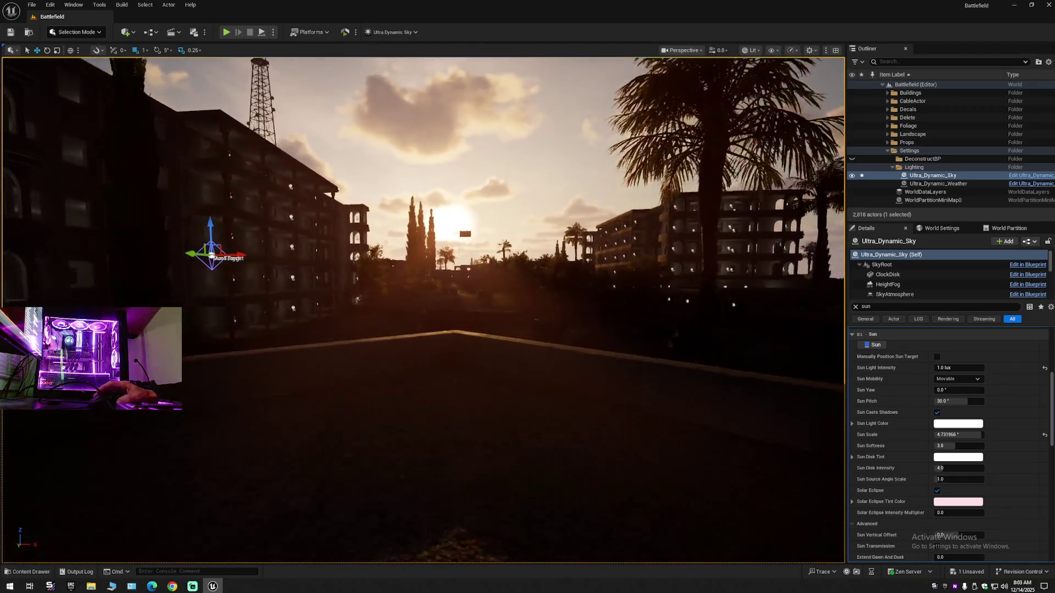
{"action": "key", "text": "w"}
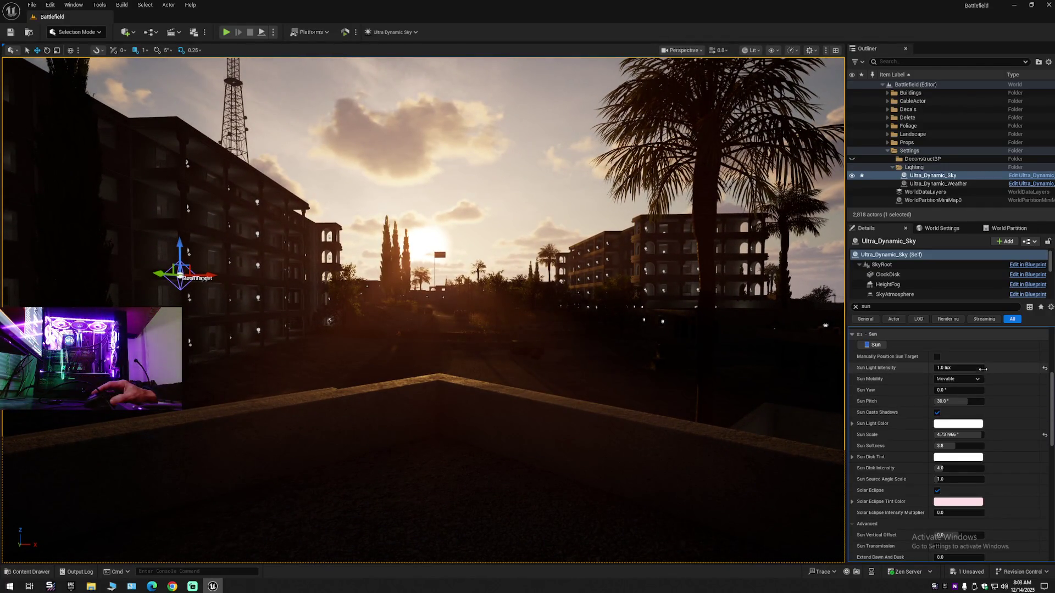
{"action": "left_click", "coordinate": [1045, 369]}
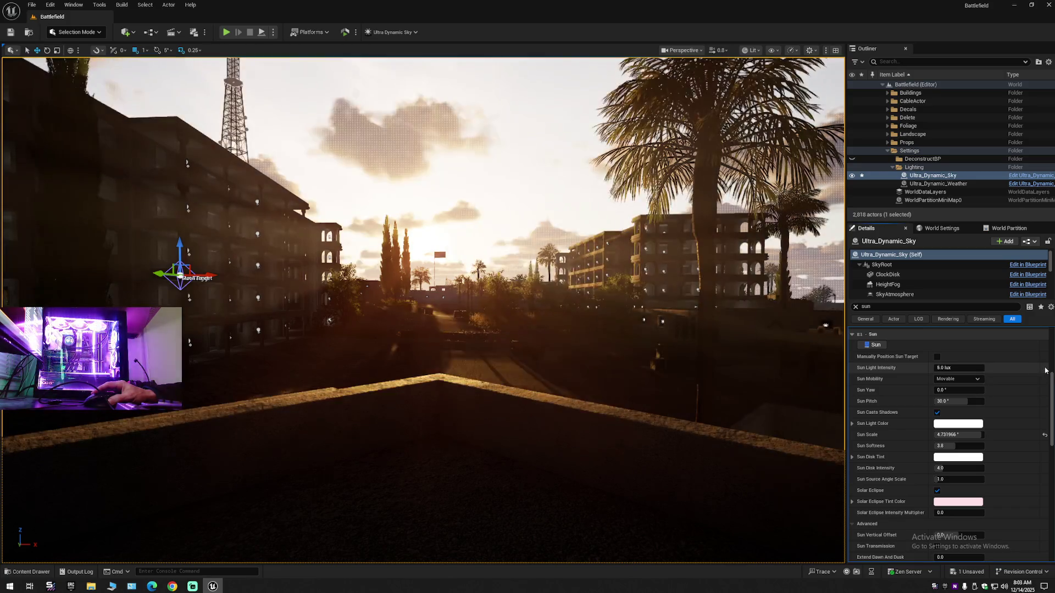
{"action": "left_click_drag", "start_coordinate": [626, 353], "coordinate": [593, 319]}
Set Sun Light Intensity to 2.0 lux and compare Sun Casts Shadows off and on
{"action": "left_click", "coordinate": [945, 367]}
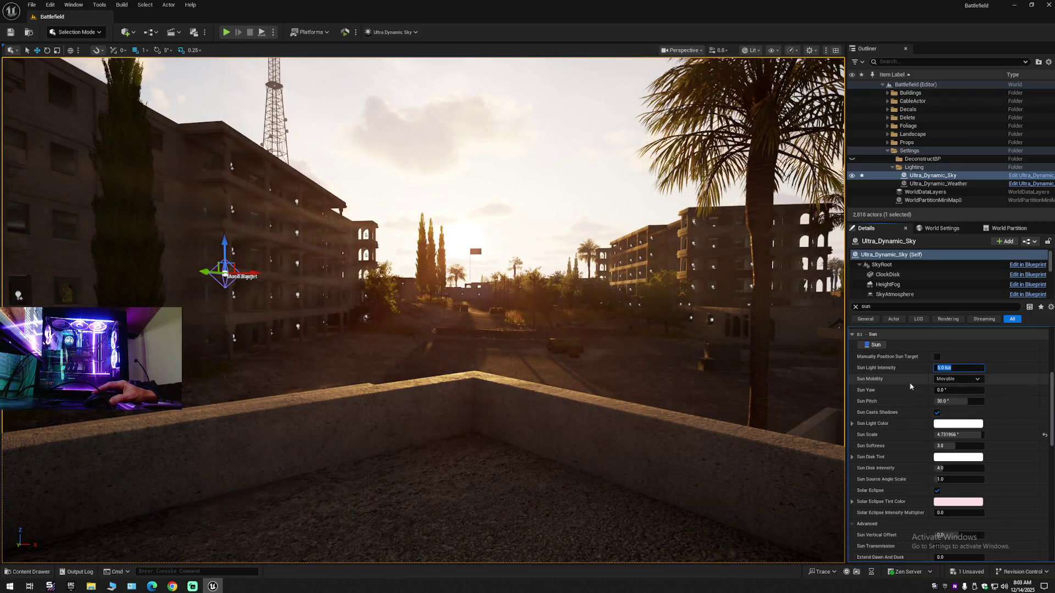
{"action": "type", "text": "2"}
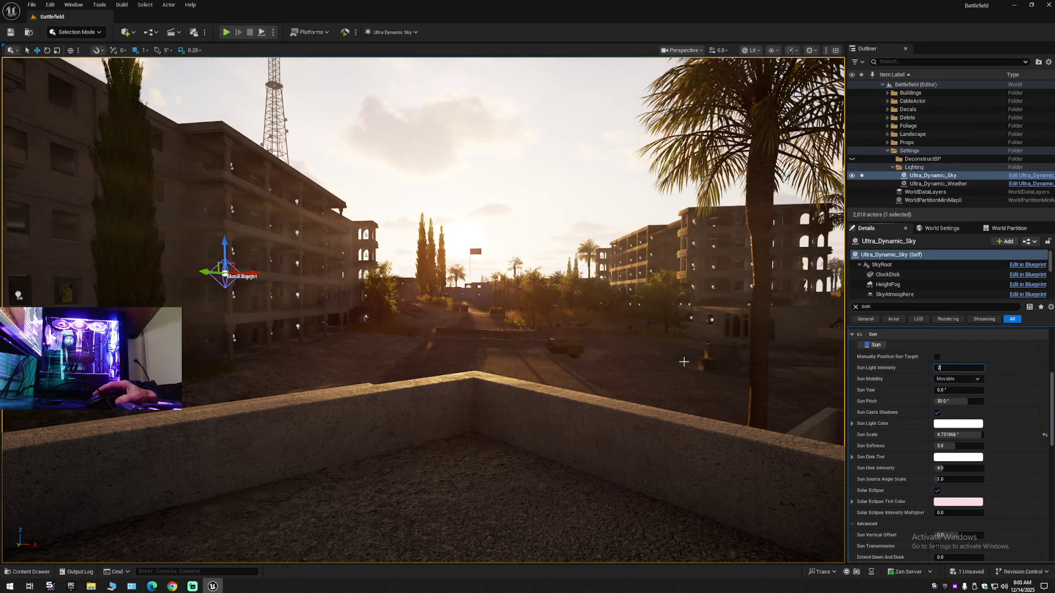
{"action": "key", "text": "Return"}
{"action": "left_click_drag", "start_coordinate": [677, 363], "coordinate": [712, 368]}
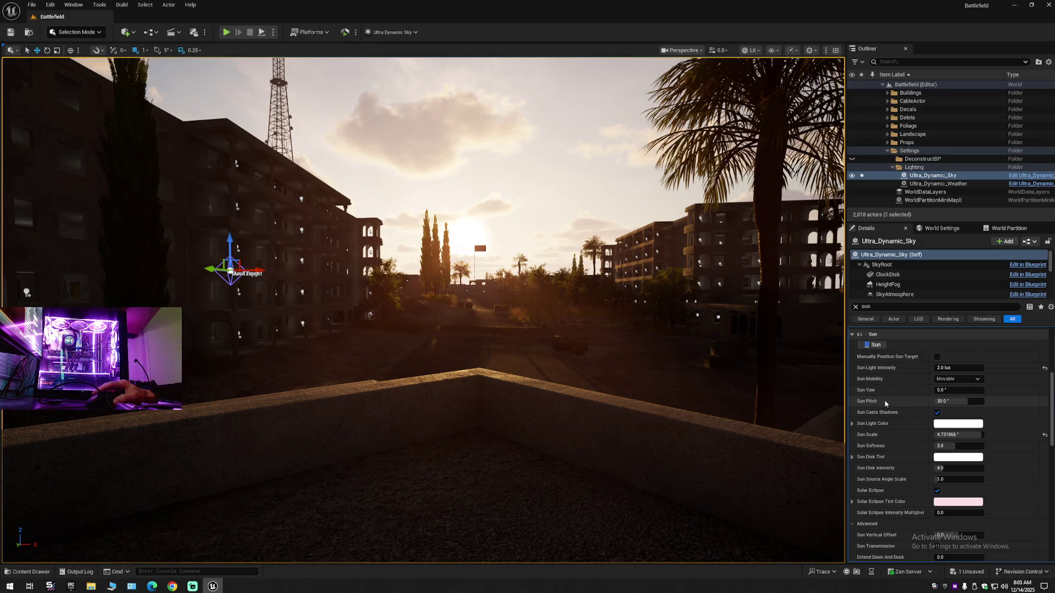
{"action": "left_click", "coordinate": [937, 413]}
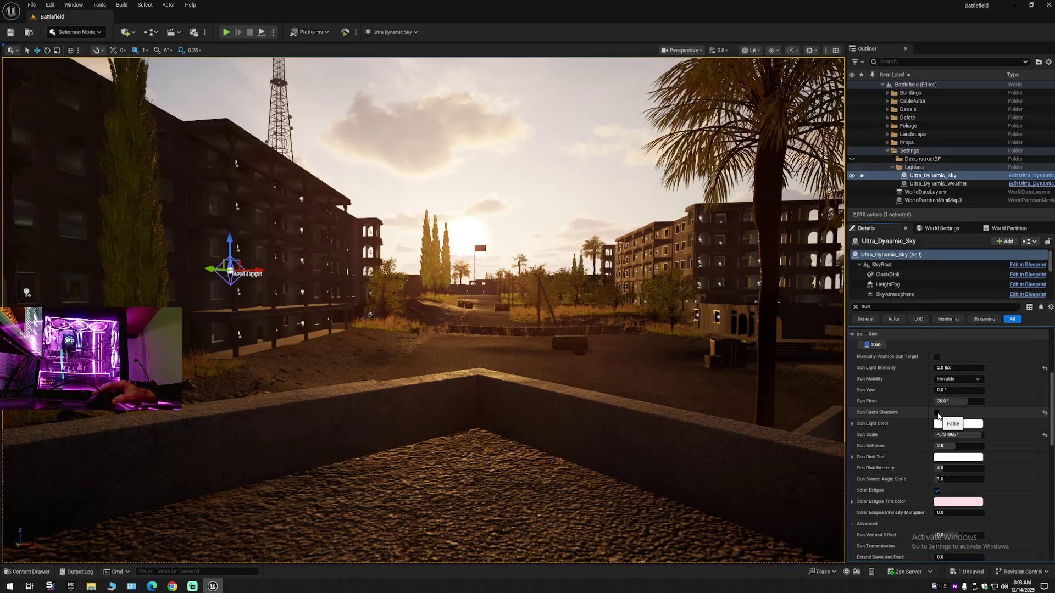
{"action": "left_click", "coordinate": [937, 413]}
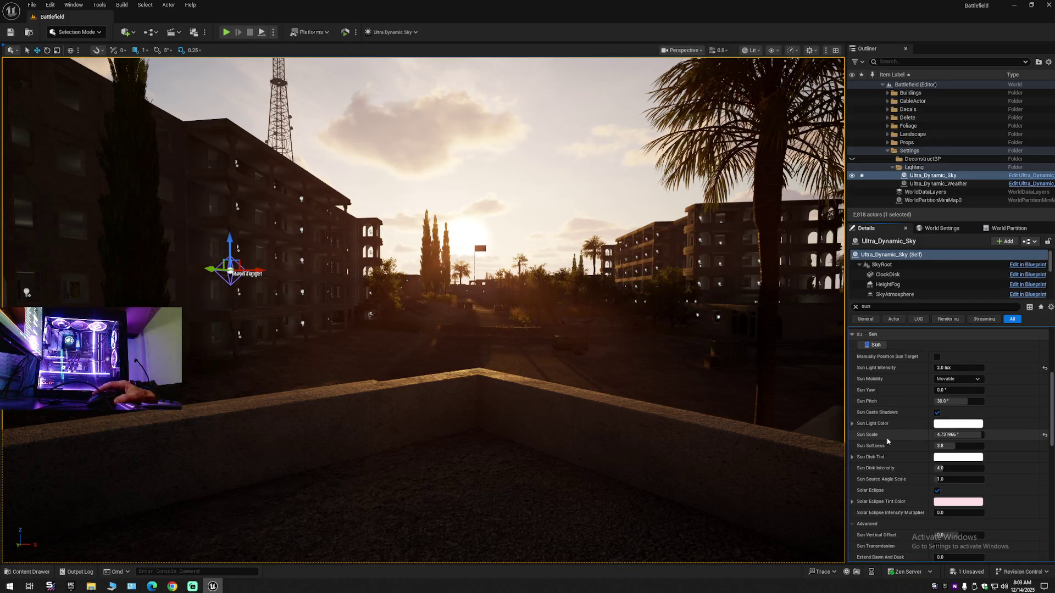
Set Sun Scale to 5.0° after a 0.0° trial, and return Sun Softness to its default
{"action": "left_click_drag", "start_coordinate": [956, 435], "coordinate": [984, 438]}
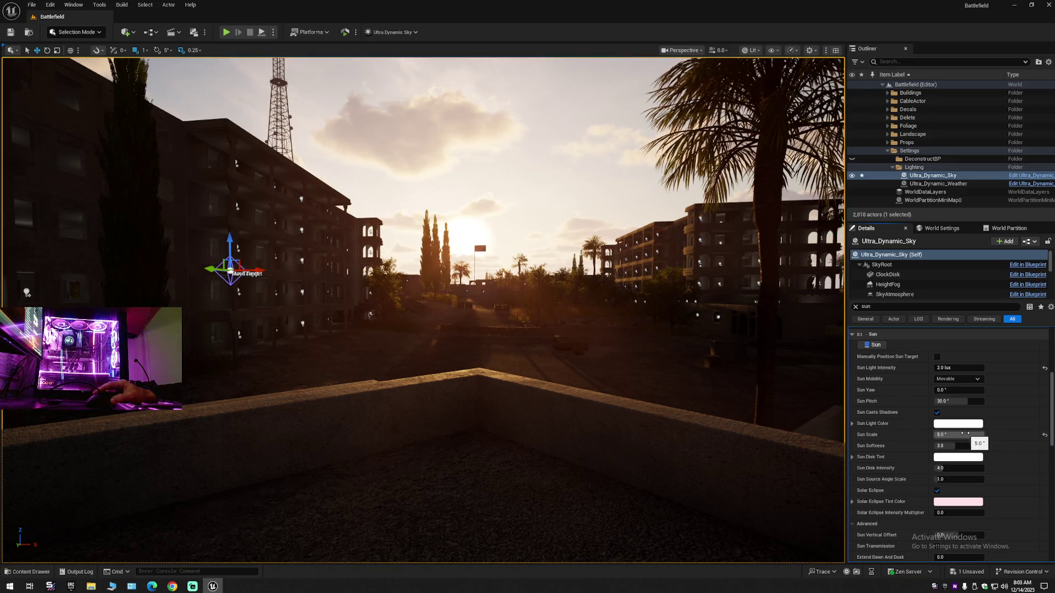
{"action": "left_click", "coordinate": [959, 435]}
{"action": "type", "text": "0"}
{"action": "key", "text": "Return"}
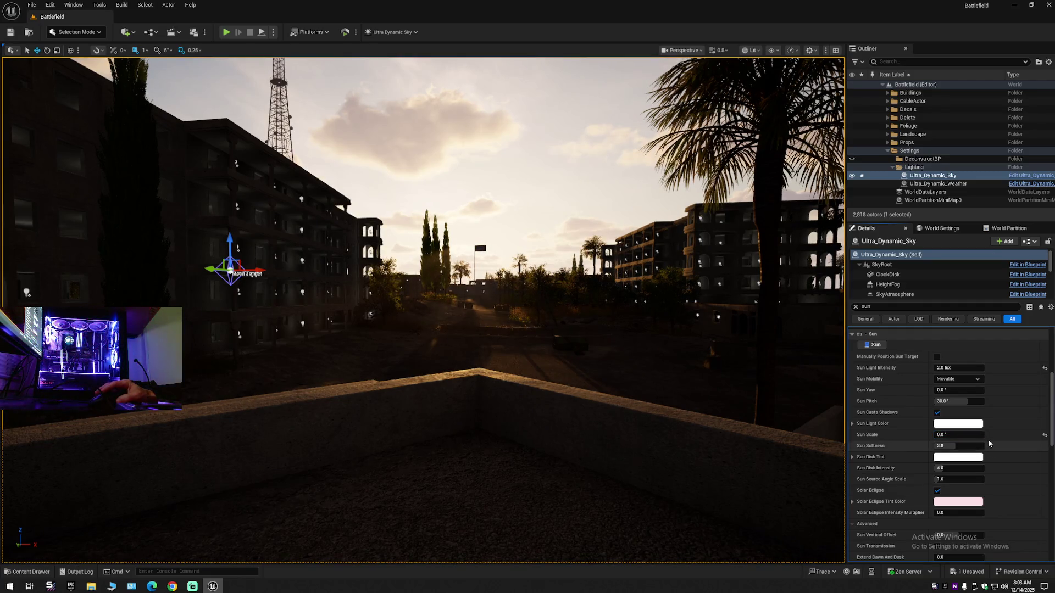
{"action": "left_click_drag", "start_coordinate": [942, 434], "coordinate": [948, 435]}
{"action": "type", "text": "5"}
{"action": "key", "text": "Return"}
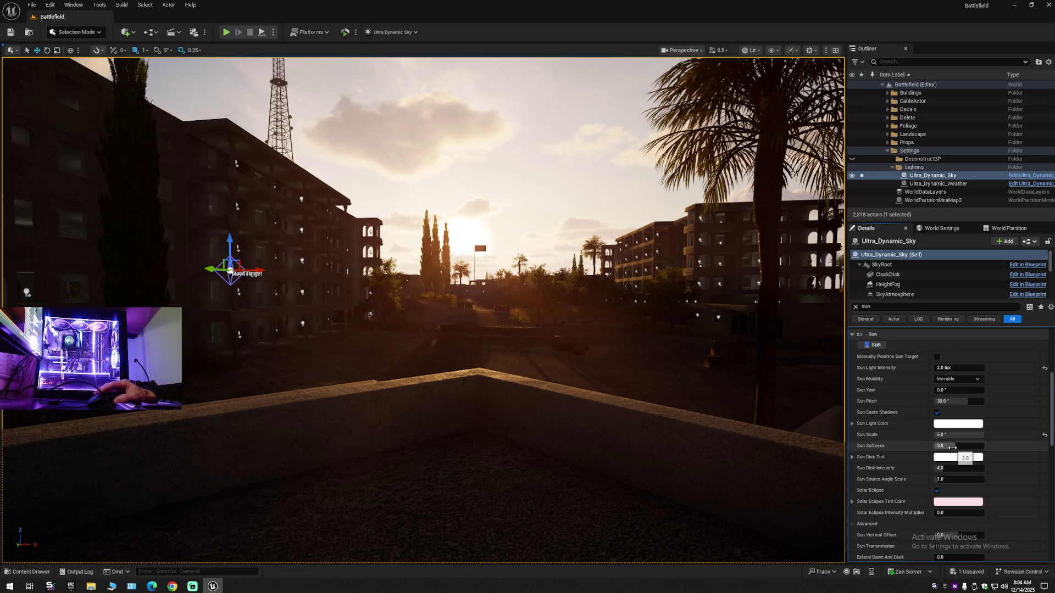
{"action": "mouse_move", "coordinate": [952, 448]}
{"action": "left_mouse_down"}
{"action": "mouse_move", "coordinate": [978, 446]}
{"action": "mouse_move", "coordinate": [940, 446]}
{"action": "left_mouse_up"}
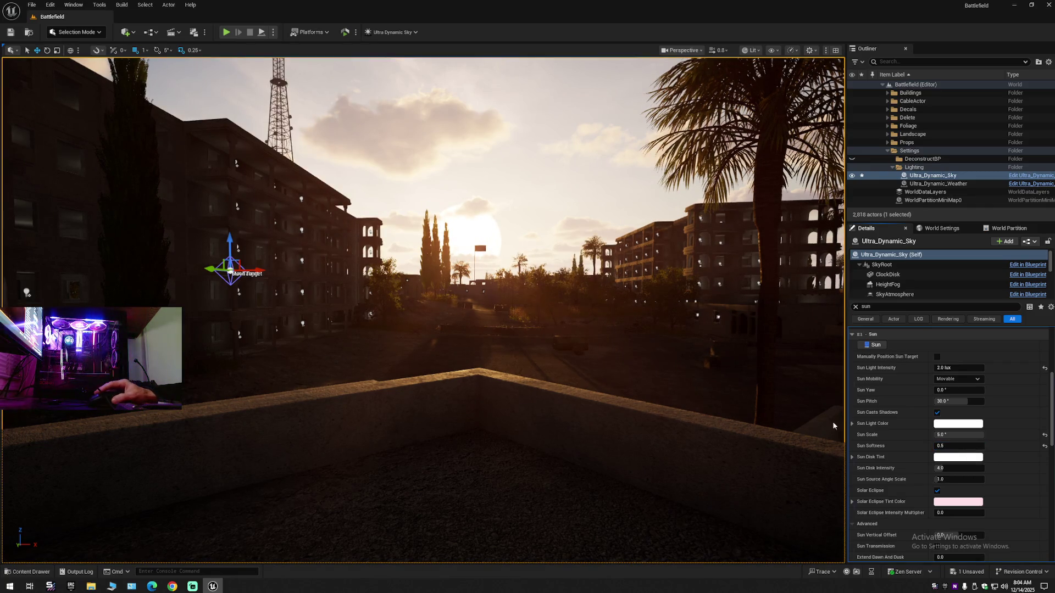
{"action": "left_click", "coordinate": [1045, 447]}
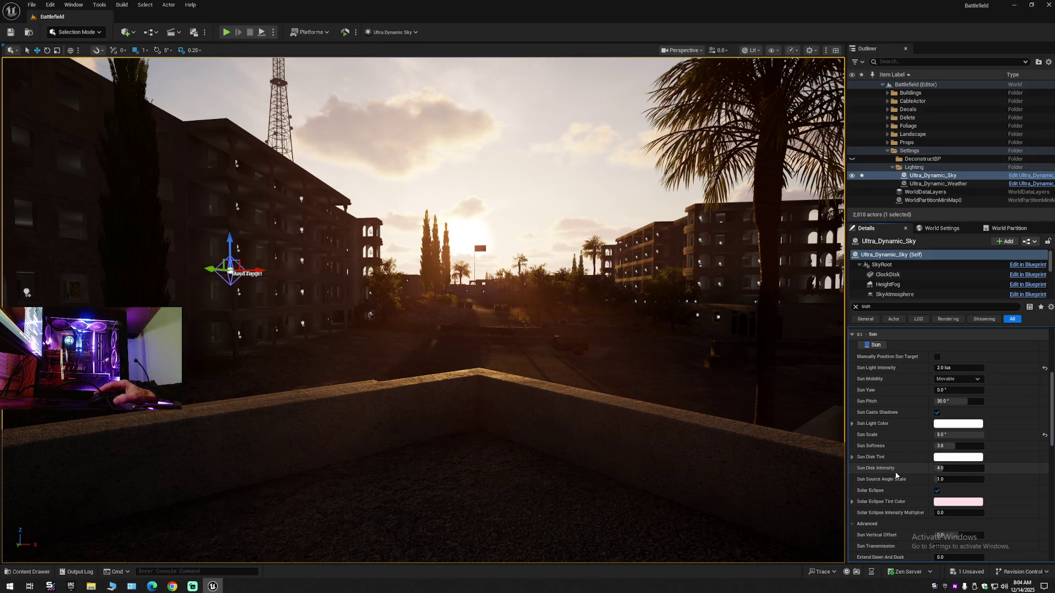
{"action": "left_click", "coordinate": [949, 469]}
{"action": "type", "text": "20"}
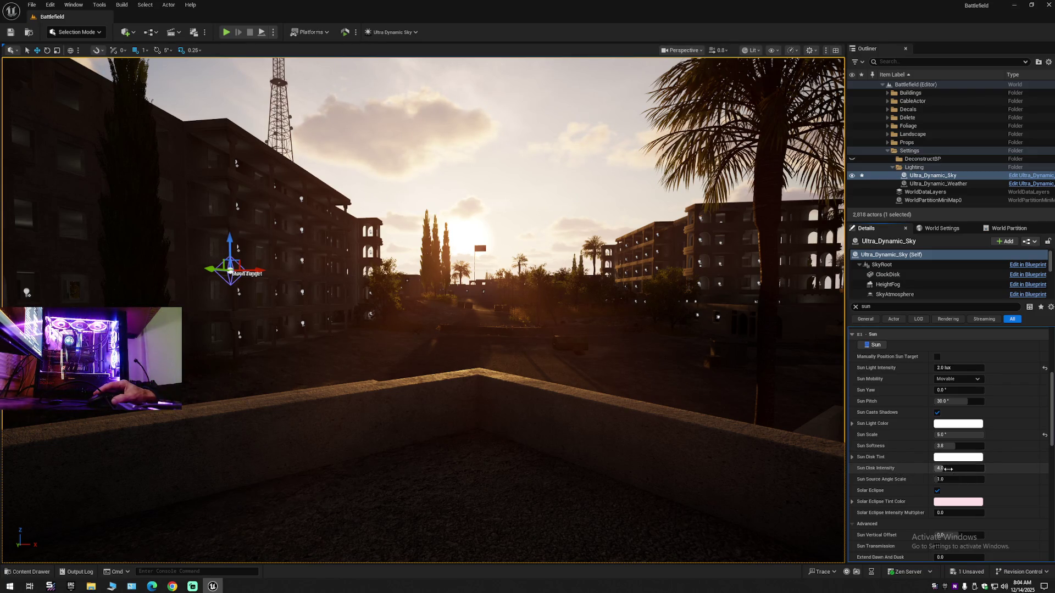
{"action": "key", "text": "Return"}
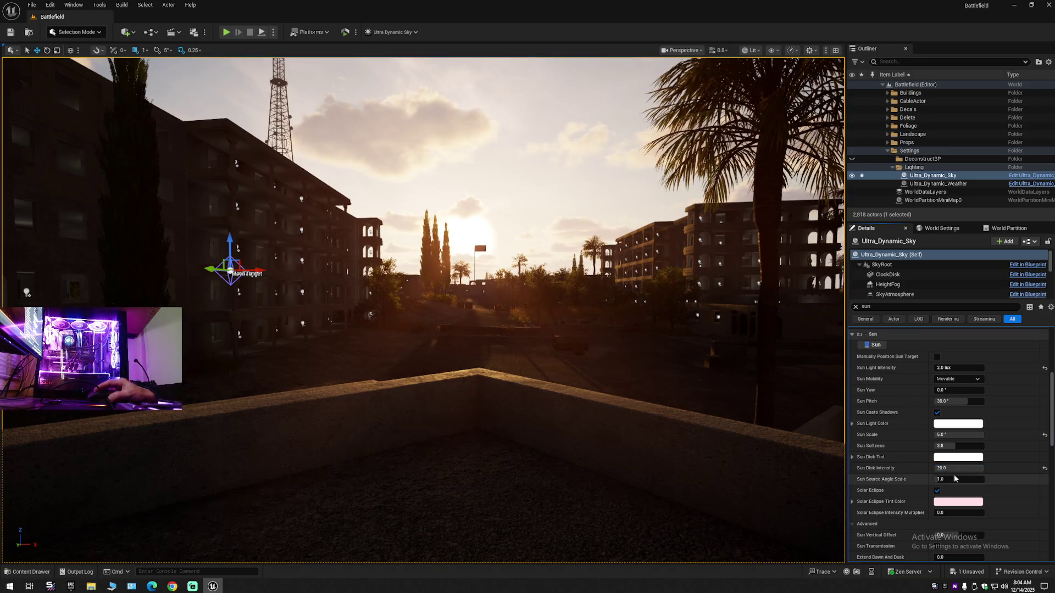
{"action": "left_click_drag", "start_coordinate": [975, 469], "coordinate": [934, 469]}
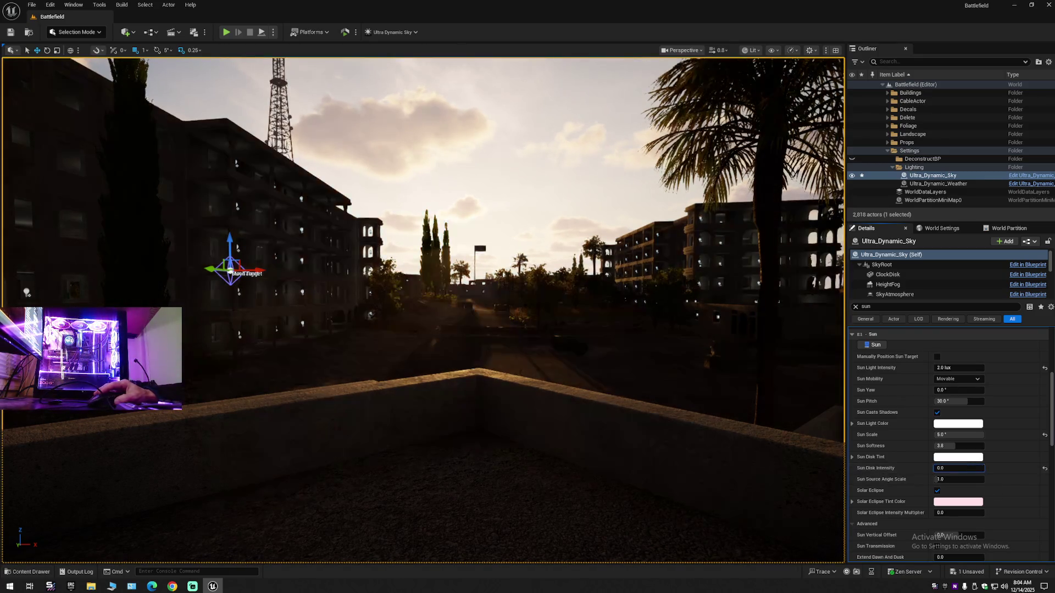
{"action": "left_click", "coordinate": [1045, 468]}
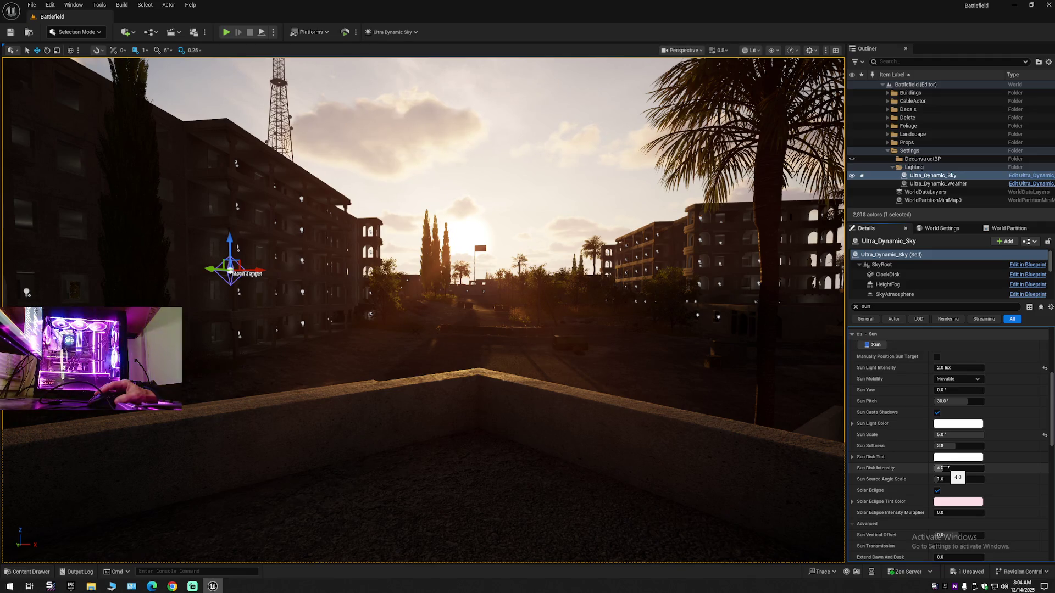
{"action": "left_click", "coordinate": [944, 468]}
{"action": "type", "text": "20"}
{"action": "key", "text": "Return"}
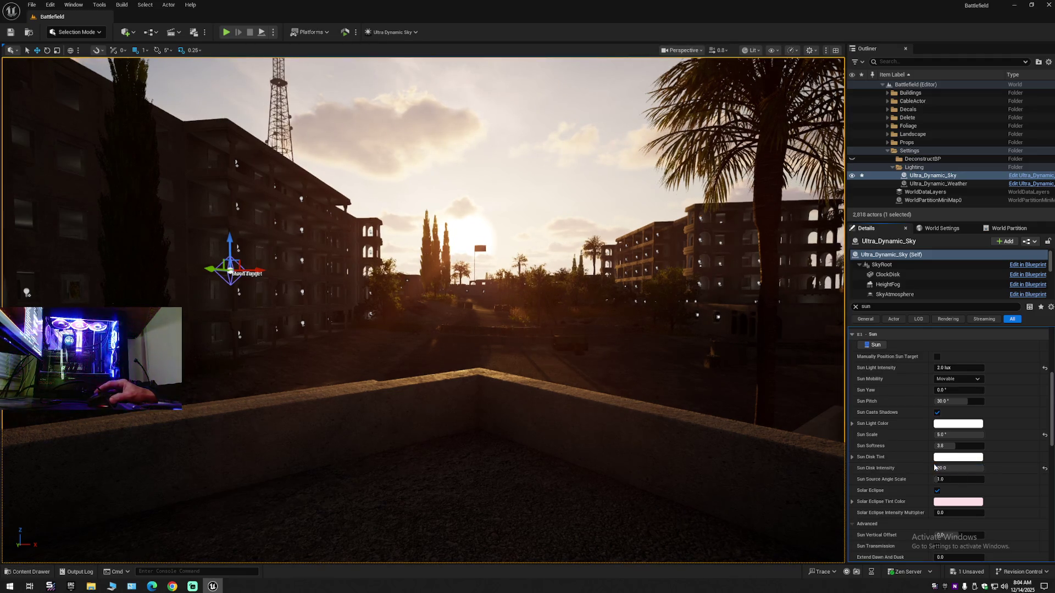
{"action": "mouse_move", "coordinate": [546, 365]}
{"action": "left_mouse_down"}
{"action": "mouse_move", "coordinate": [620, 365]}
{"action": "mouse_move", "coordinate": [727, 393]}
{"action": "left_mouse_up"}
{"action": "scroll", "coordinate": [594, 365], "scroll_direction": "down", "scroll_amount": 1}
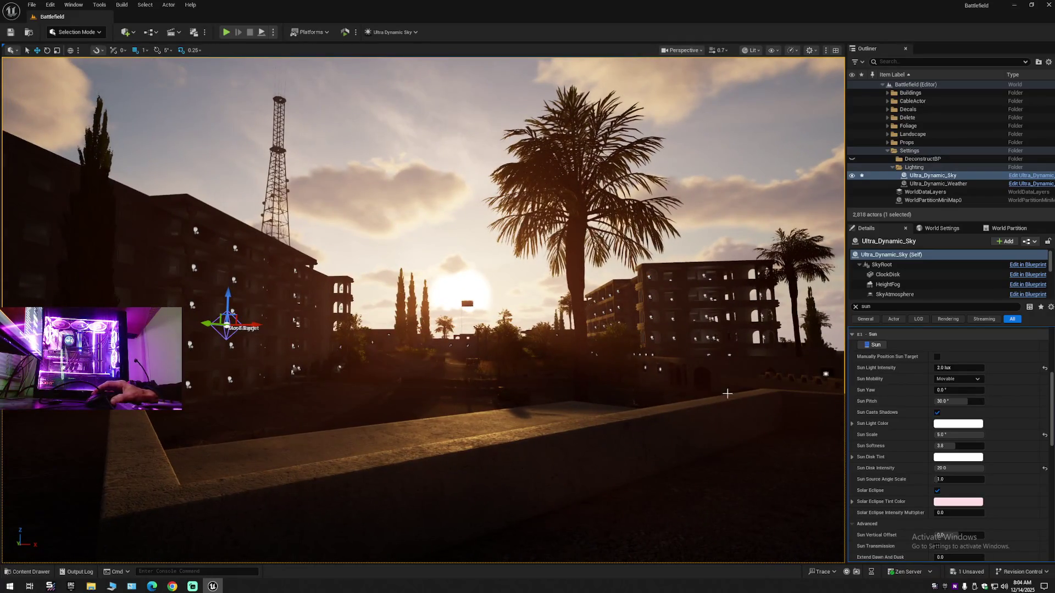
{"action": "left_click", "coordinate": [1045, 435]}
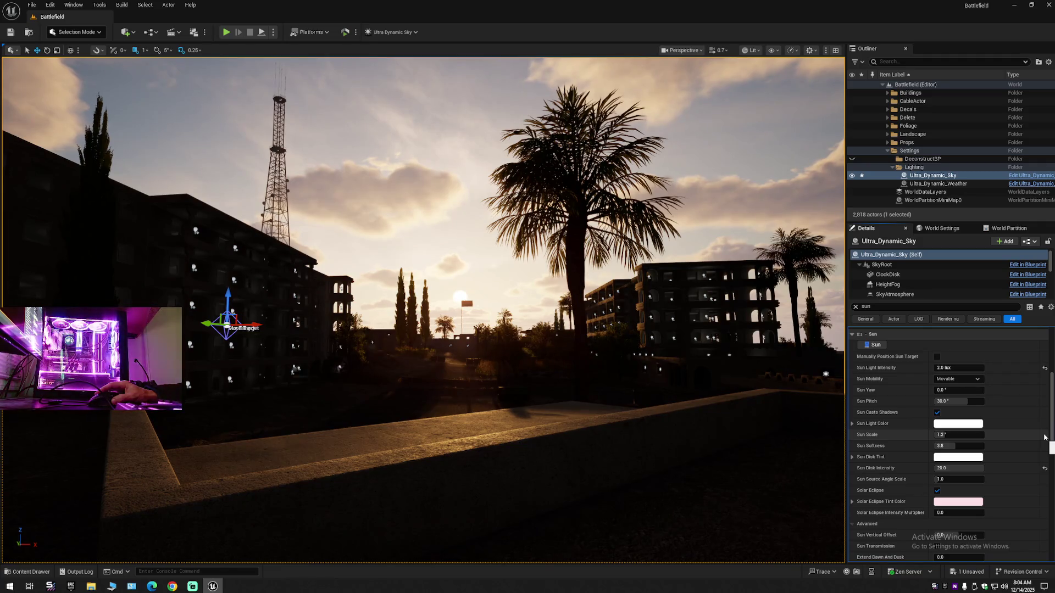
{"action": "left_click", "coordinate": [983, 433]}
{"action": "type", "text": "5"}
{"action": "key", "text": "Return"}
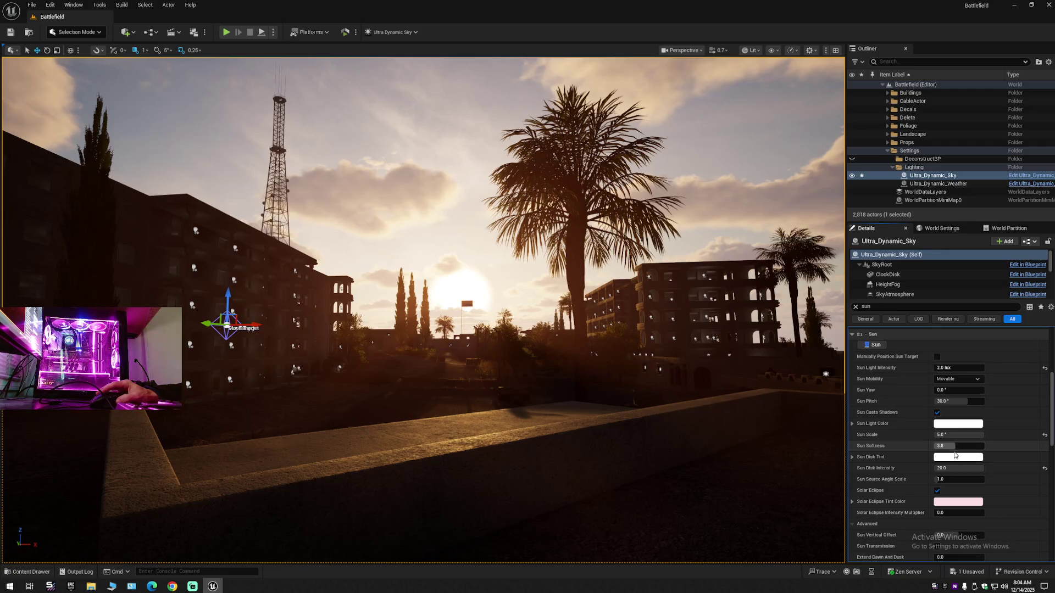
{"action": "left_click", "coordinate": [1046, 470]}
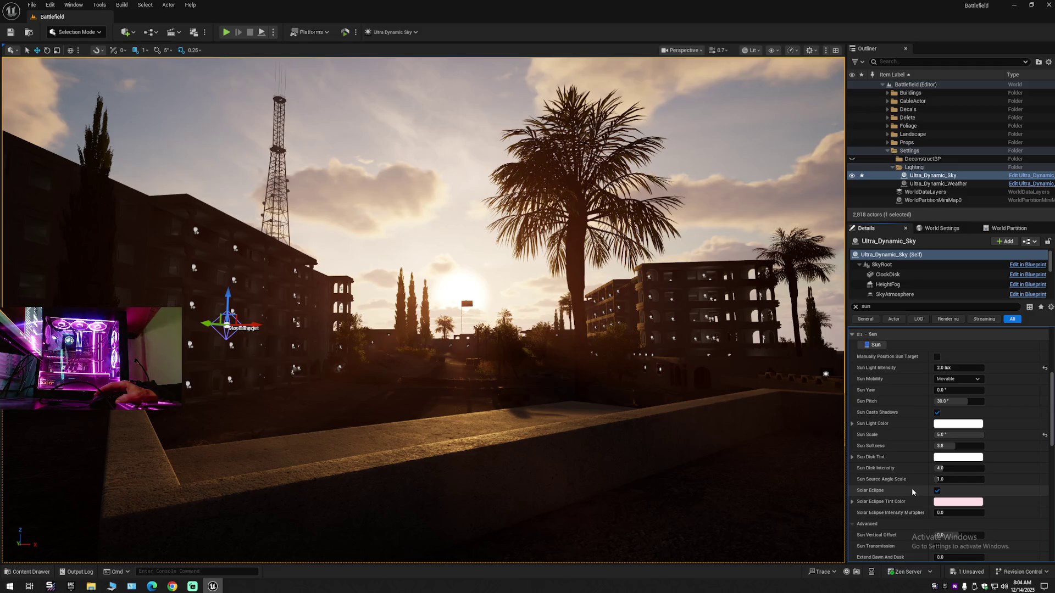
{"action": "scroll", "coordinate": [911, 491], "scroll_direction": "down", "scroll_amount": 3}
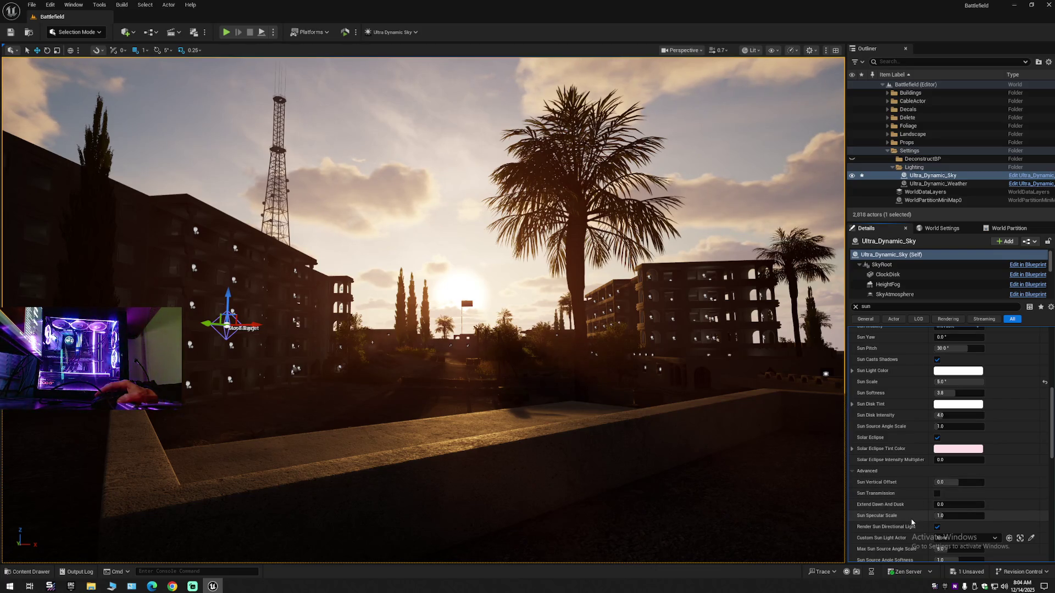
{"action": "scroll", "coordinate": [911, 523], "scroll_direction": "down", "scroll_amount": 2}
{"action": "left_click", "coordinate": [959, 477]}
{"action": "type", "text": "0"}
{"action": "key", "text": "Return"}
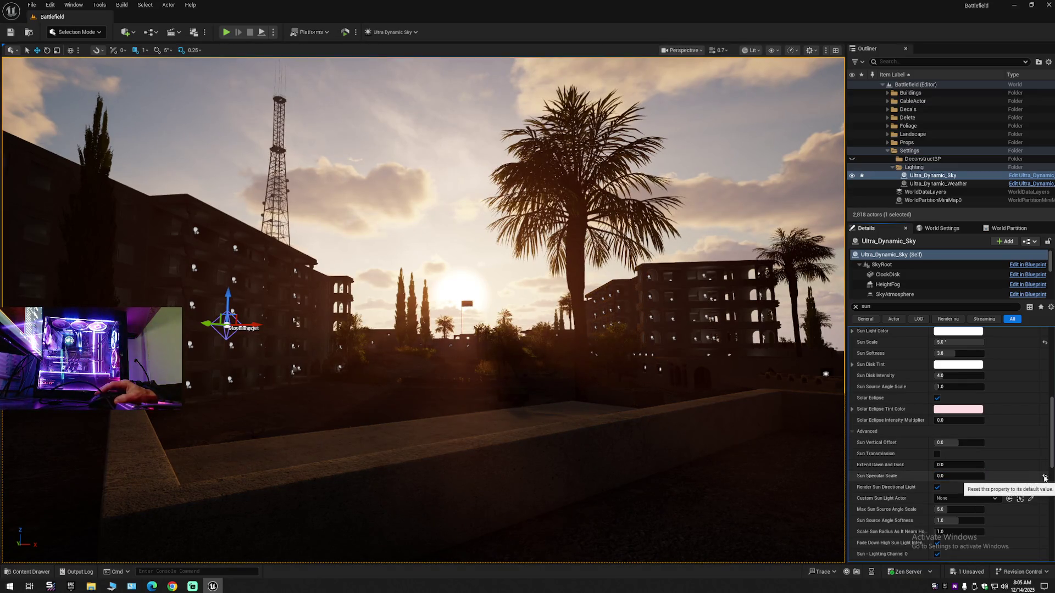
{"action": "left_click", "coordinate": [1046, 478]}
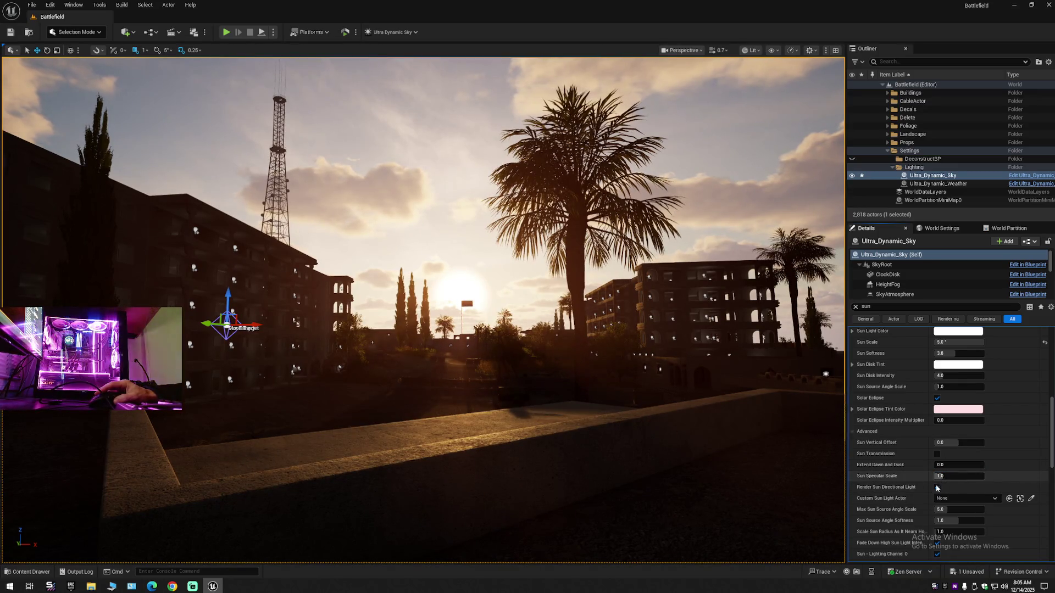
{"action": "scroll", "coordinate": [909, 503], "scroll_direction": "down", "scroll_amount": 3}
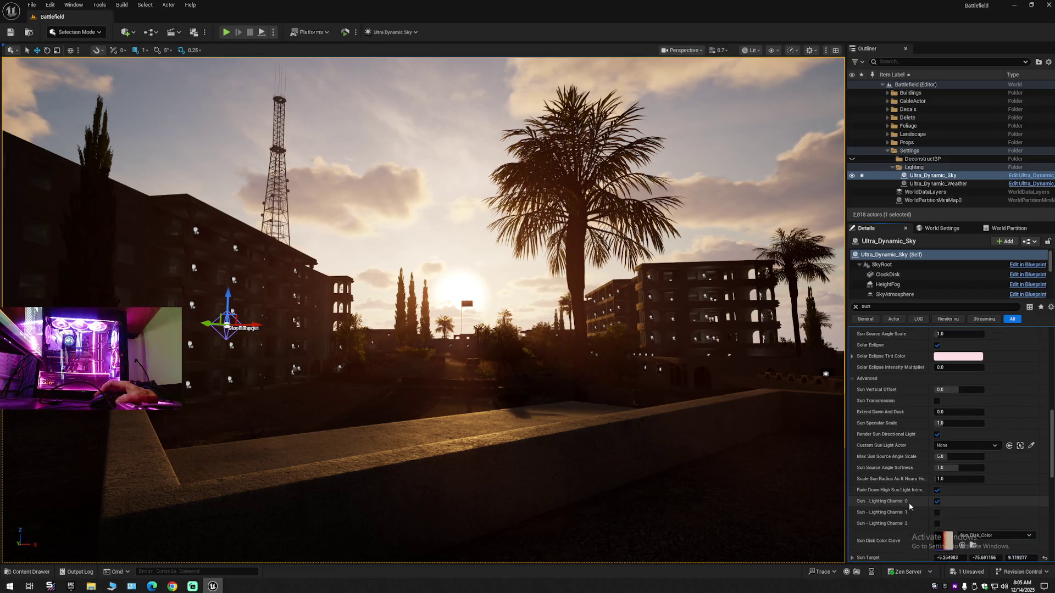
{"action": "left_click", "coordinate": [939, 447]}
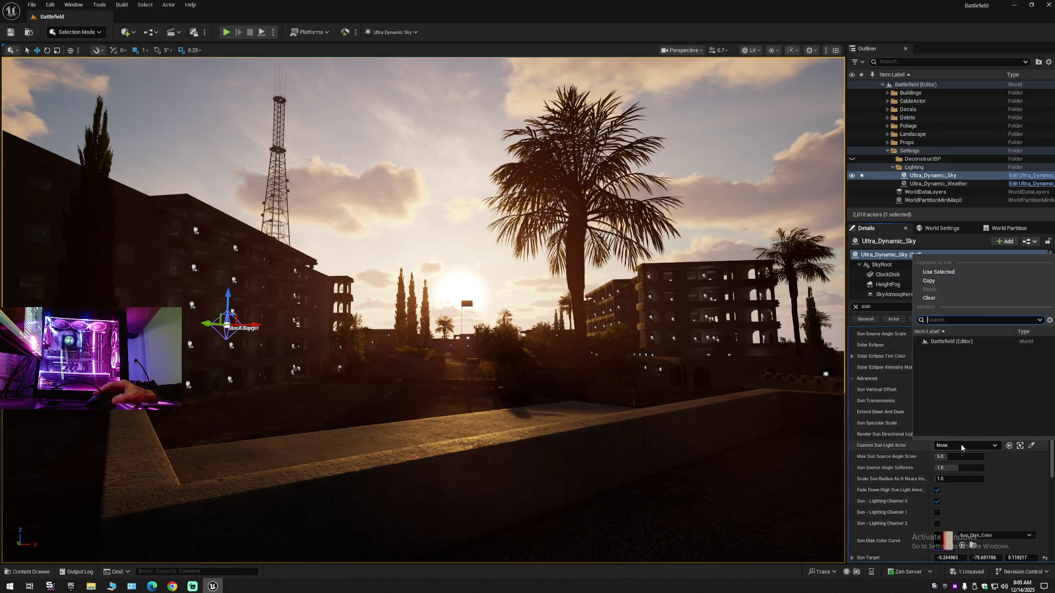
{"action": "left_click", "coordinate": [937, 446]}
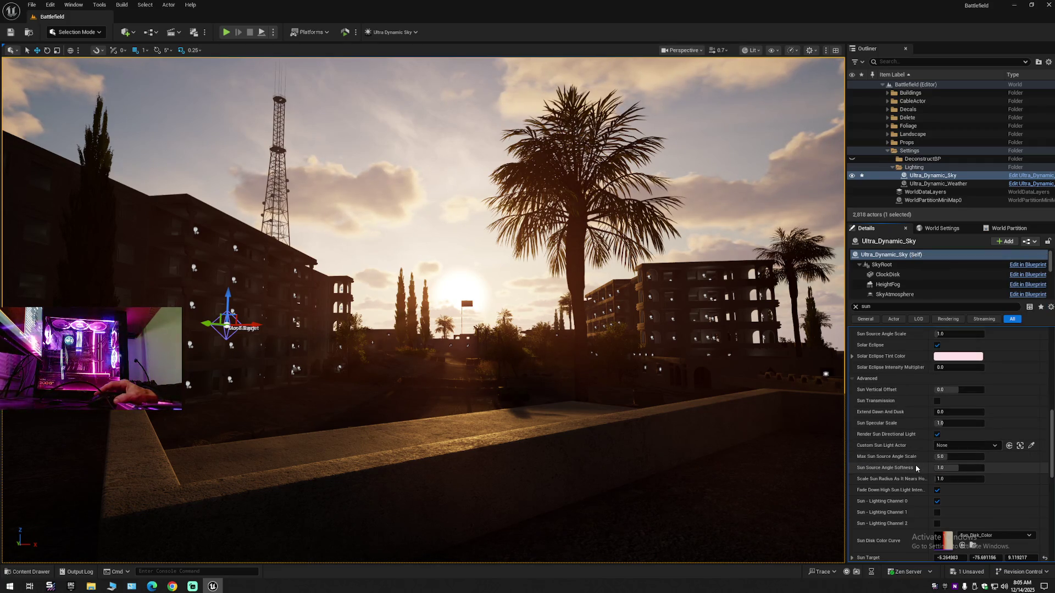
{"action": "left_click_drag", "start_coordinate": [941, 457], "coordinate": [967, 458]}
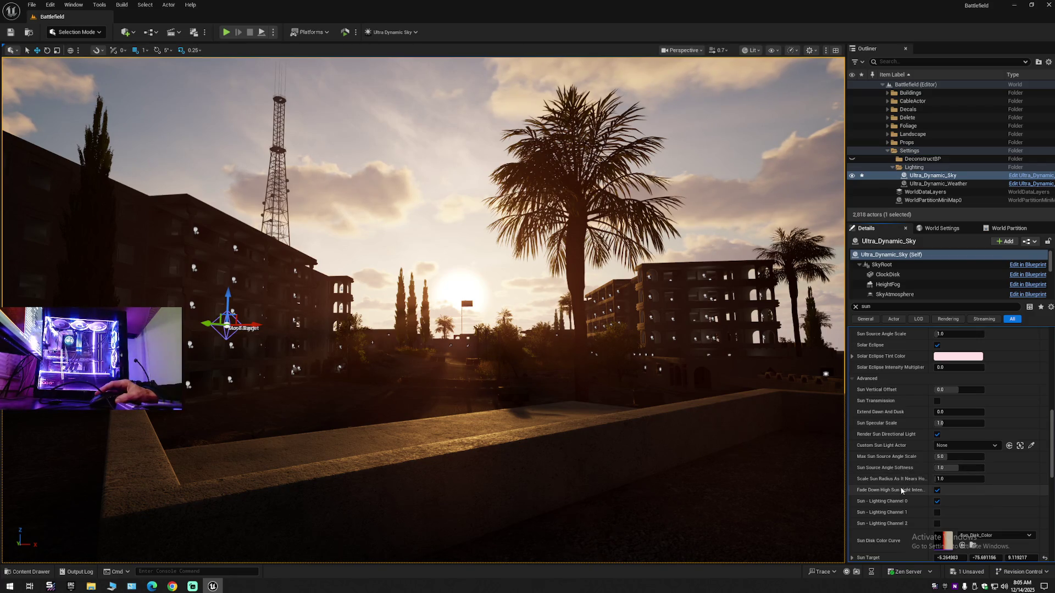
{"action": "left_click", "coordinate": [959, 479]}
{"action": "type", "text": "15"}
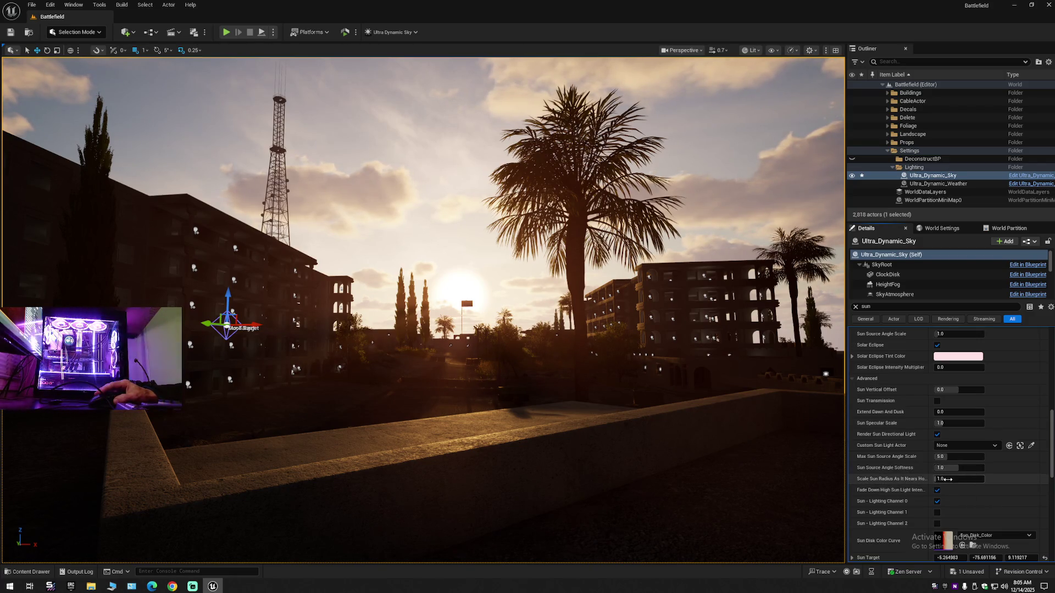
{"action": "key", "text": "Return"}
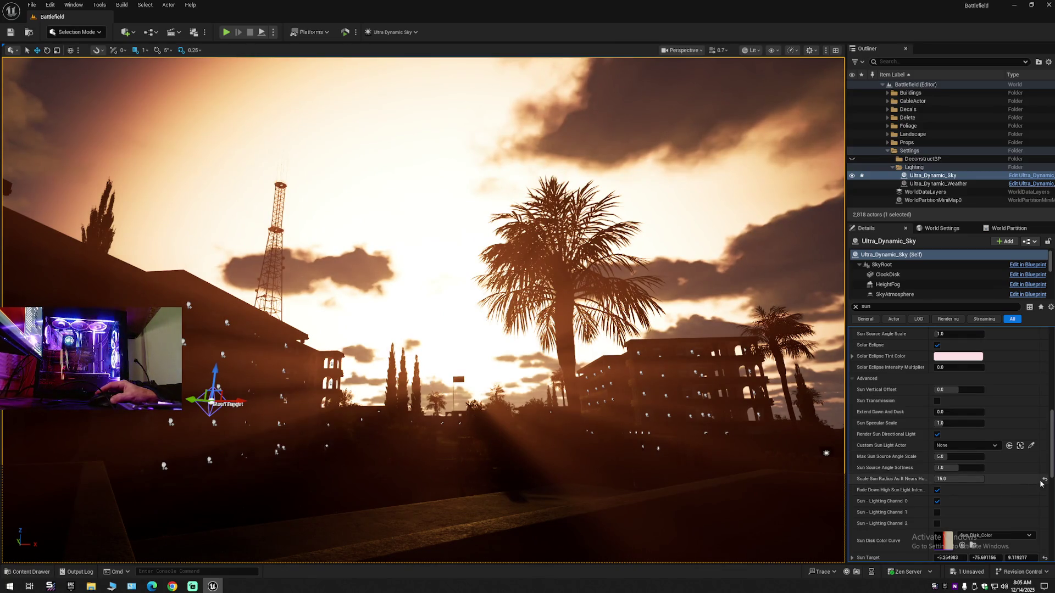
{"action": "left_click", "coordinate": [1045, 481]}
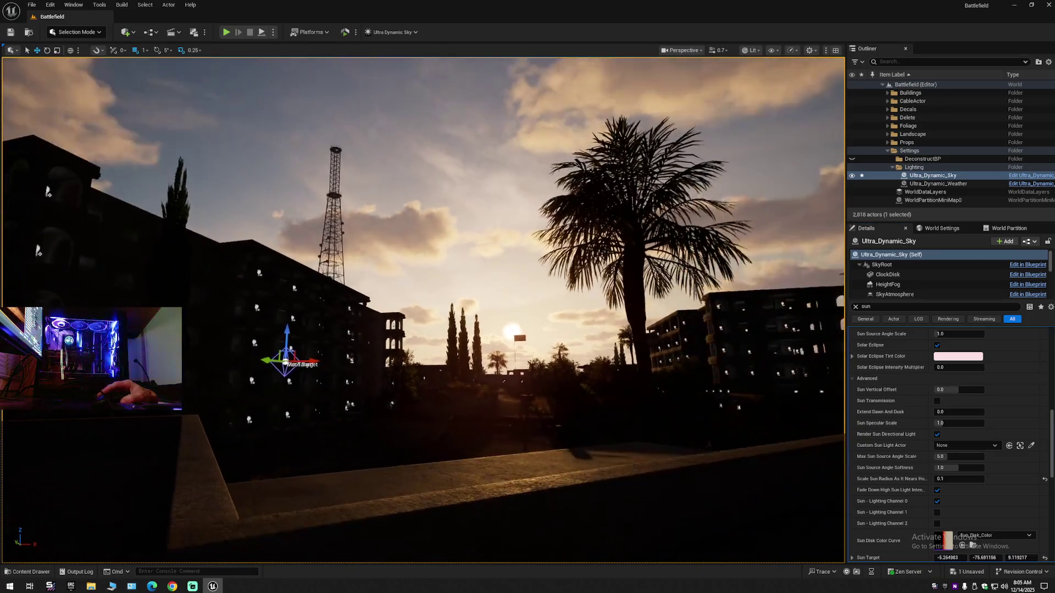
{"action": "left_click", "coordinate": [1046, 481]}
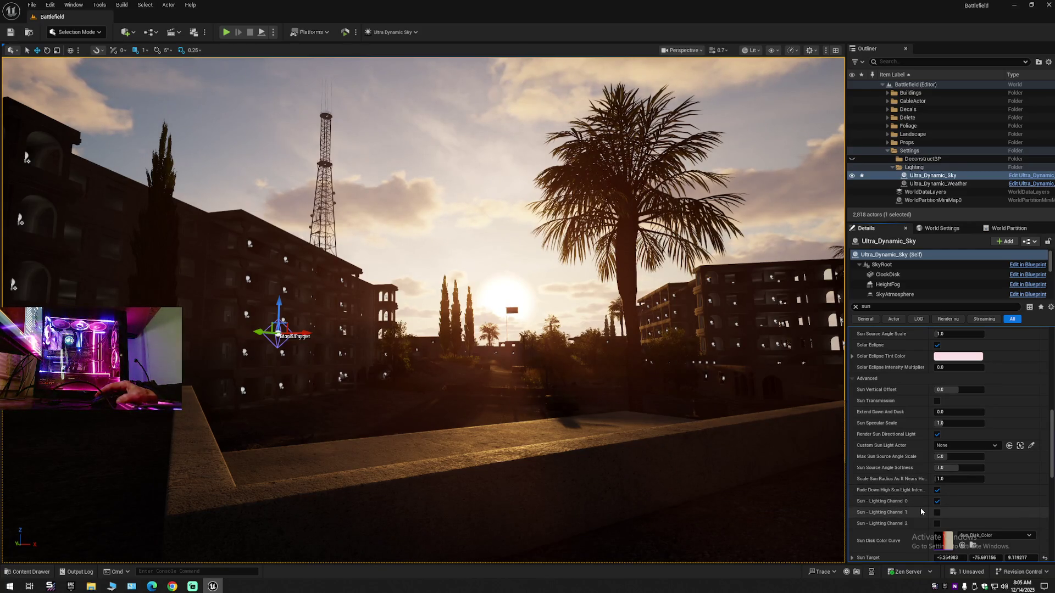
{"action": "scroll", "coordinate": [921, 510], "scroll_direction": "down", "scroll_amount": 5}
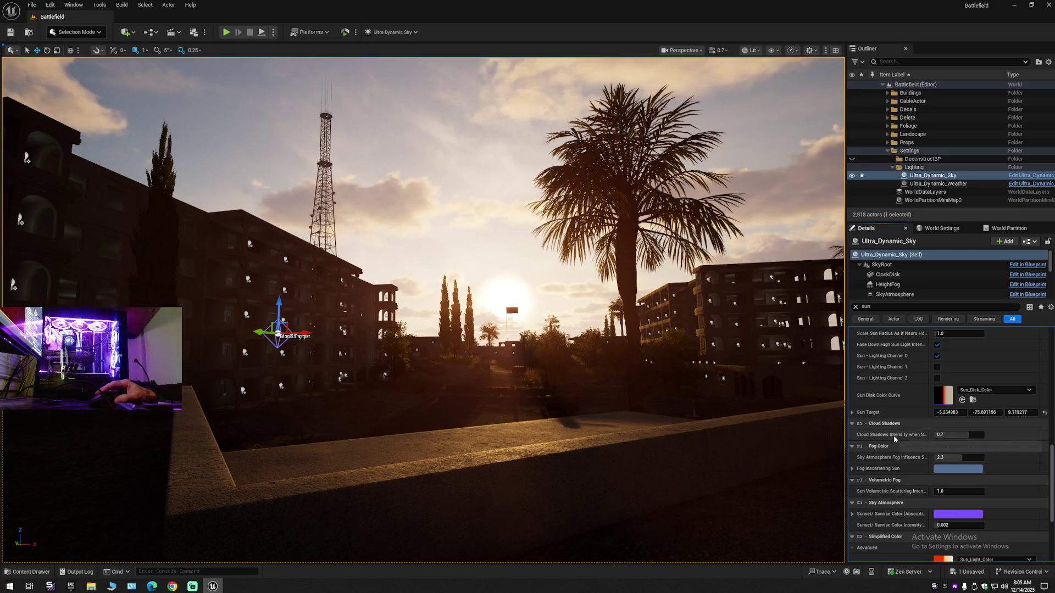
{"action": "mouse_move", "coordinate": [961, 435]}
{"action": "left_mouse_down"}
{"action": "mouse_move", "coordinate": [945, 437]}
{"action": "mouse_move", "coordinate": [980, 444]}
{"action": "mouse_move", "coordinate": [954, 443]}
{"action": "left_mouse_up"}
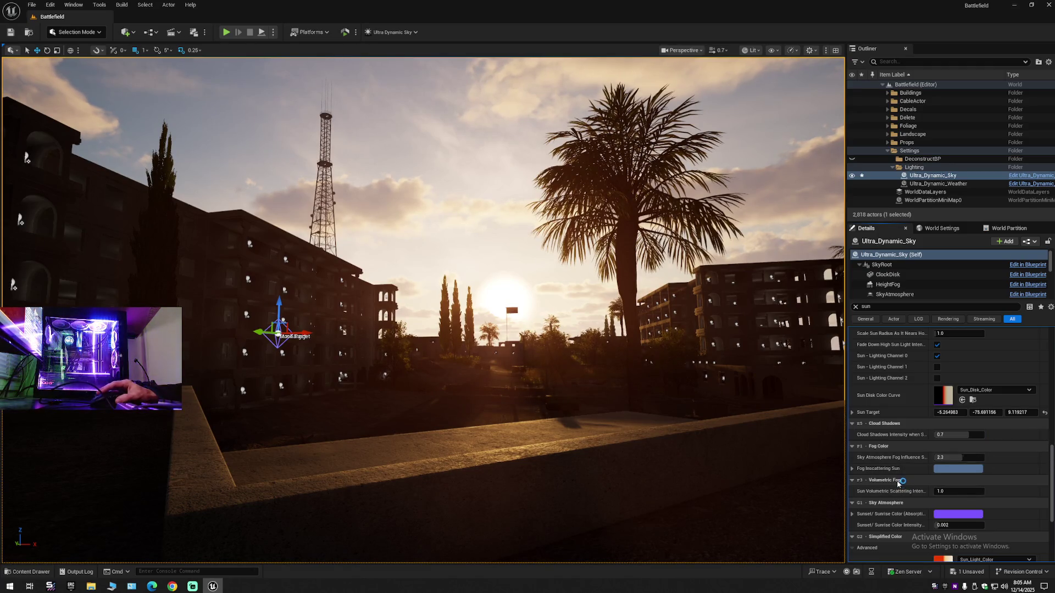
{"action": "mouse_move", "coordinate": [957, 458]}
{"action": "left_mouse_down"}
{"action": "mouse_move", "coordinate": [967, 458]}
{"action": "mouse_move", "coordinate": [925, 474]}
{"action": "left_mouse_up"}
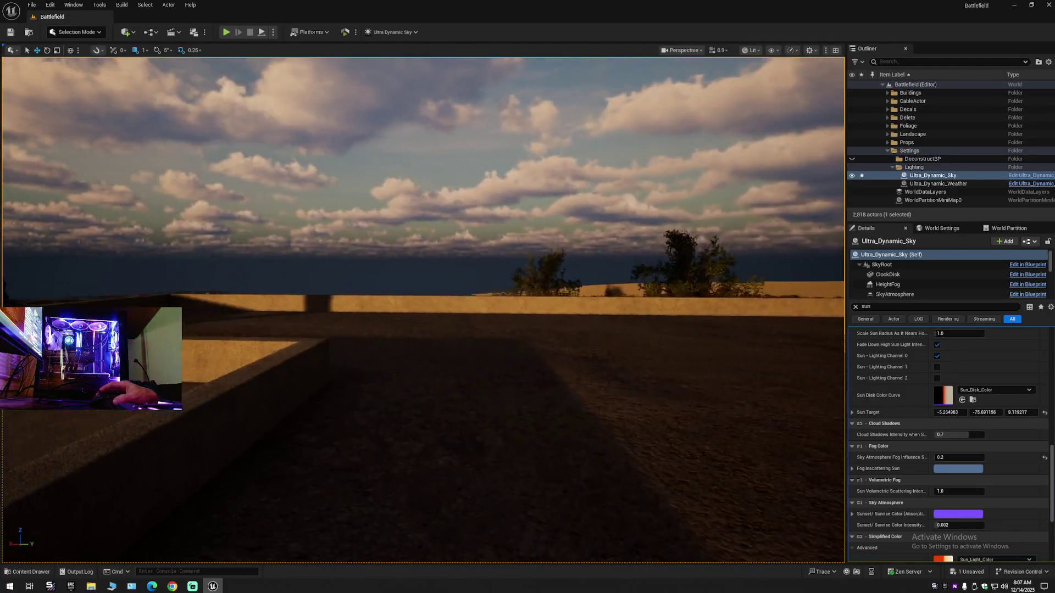
{"action": "left_click_drag", "start_coordinate": [676, 383], "coordinate": [675, 383]}
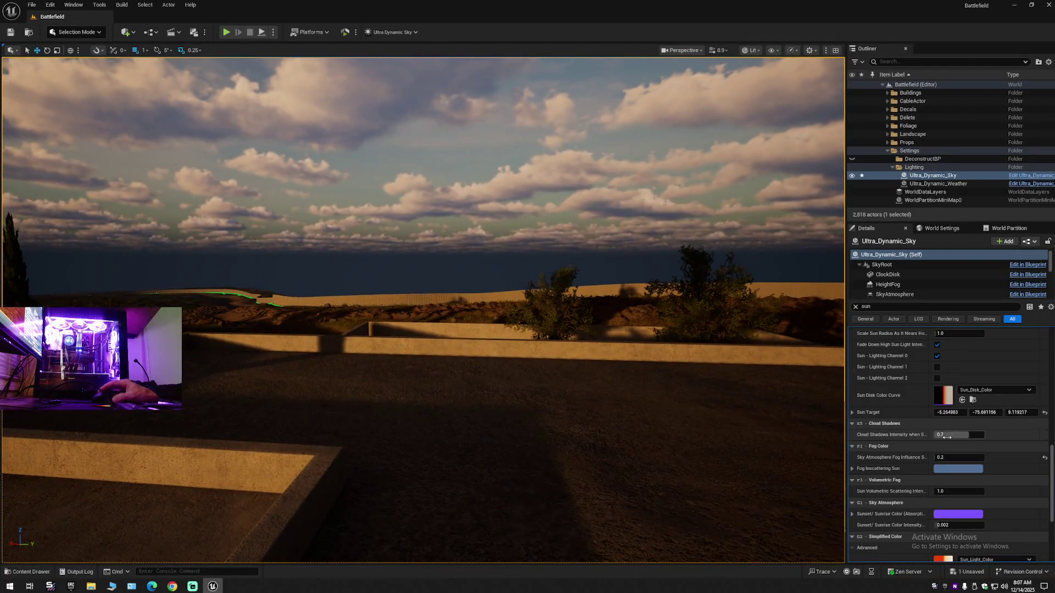
{"action": "left_click_drag", "start_coordinate": [940, 457], "coordinate": [926, 457]}
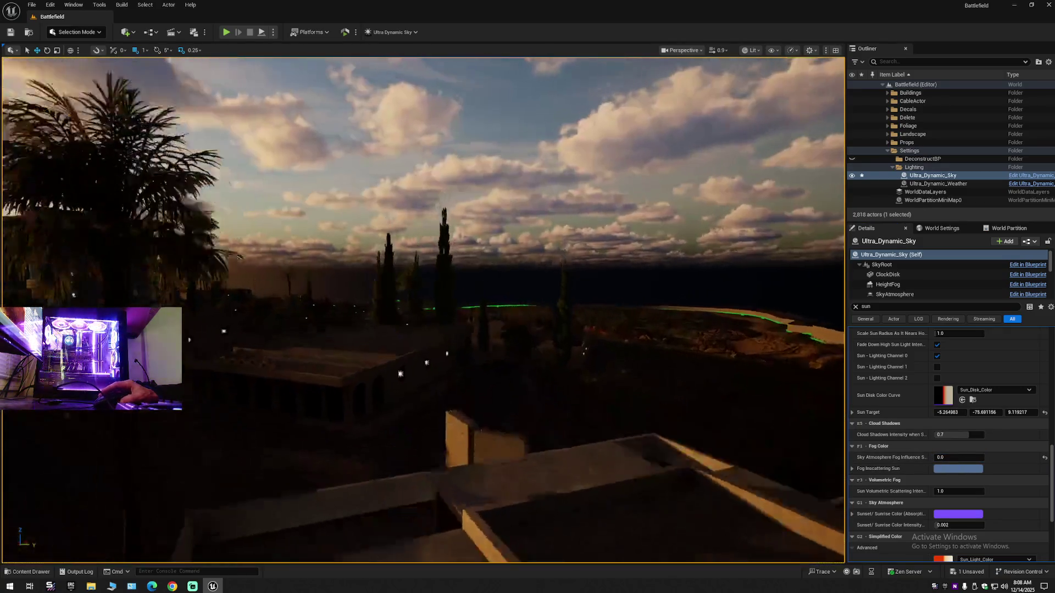
{"action": "scroll", "coordinate": [422, 307], "scroll_direction": "down", "scroll_amount": 2}
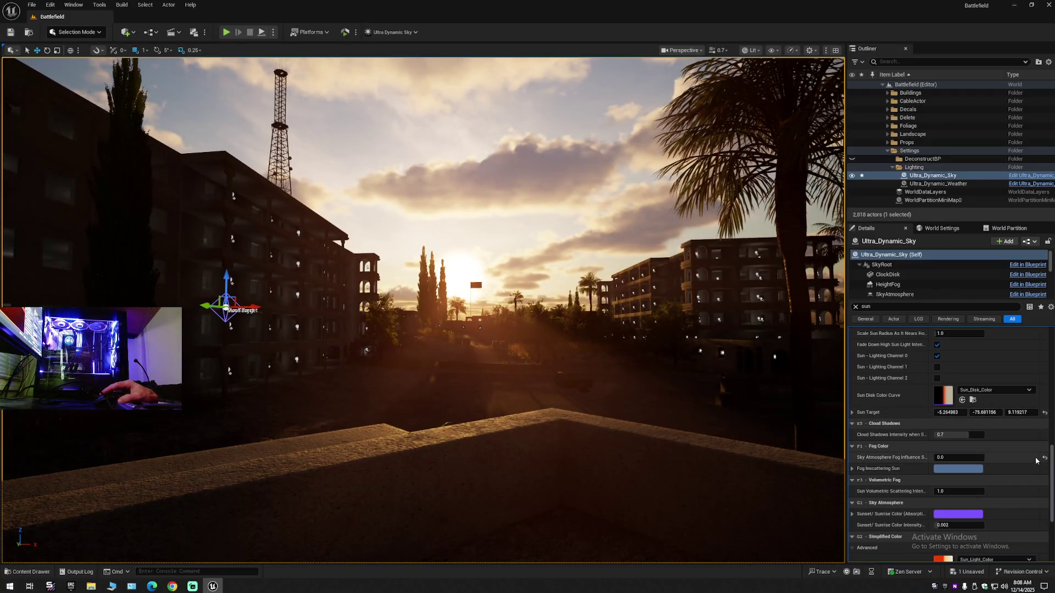
{"action": "left_click", "coordinate": [1045, 460]}
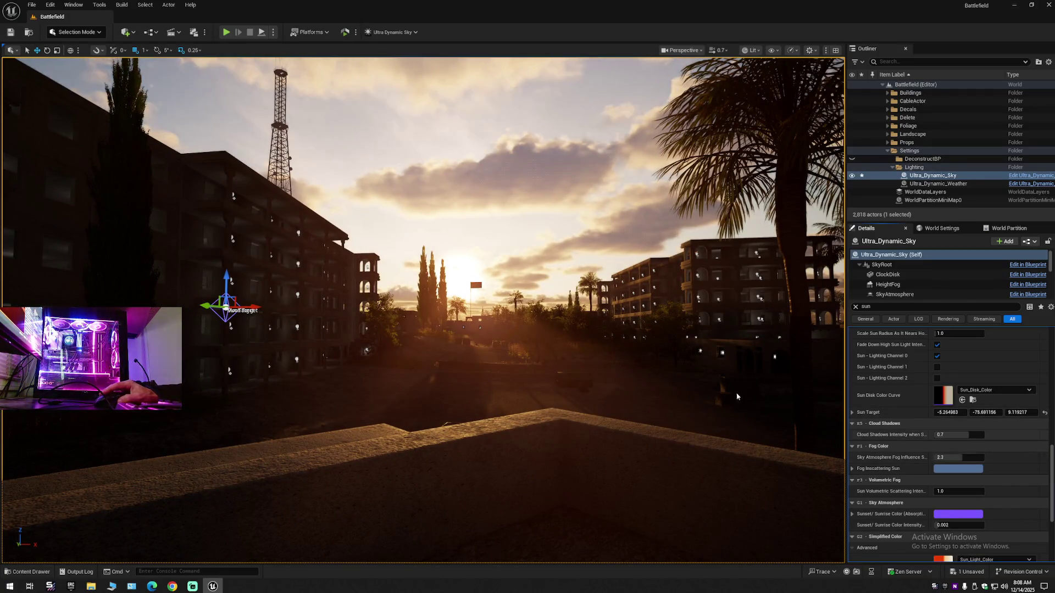
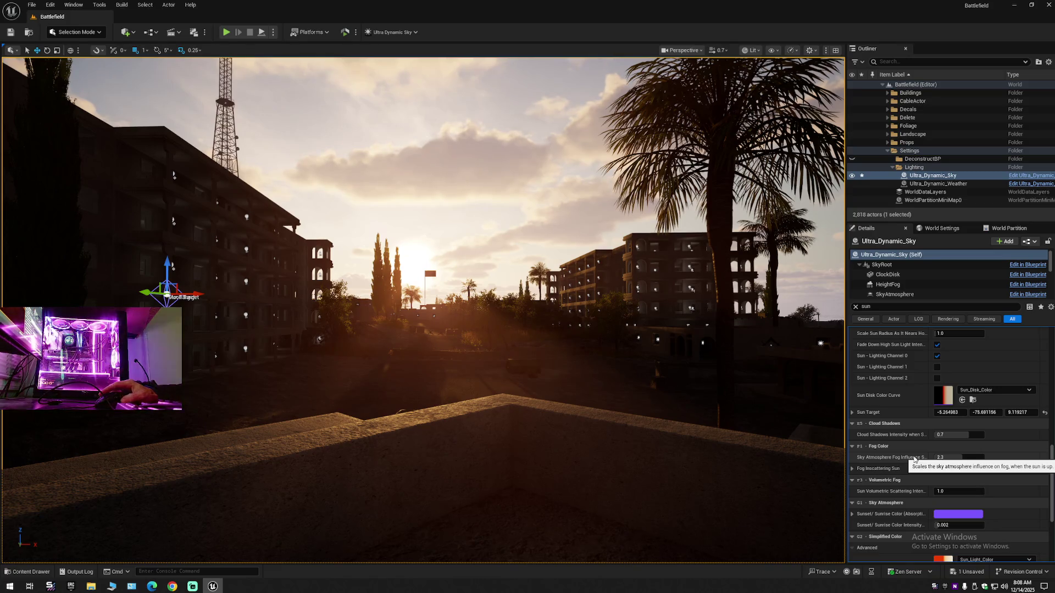
Lower Ultra_Dynamic_Sky's Sky Atmosphere Fog Influence to 0.5, then look back at the sunset
{"action": "left_click_drag", "start_coordinate": [952, 458], "coordinate": [917, 461]}
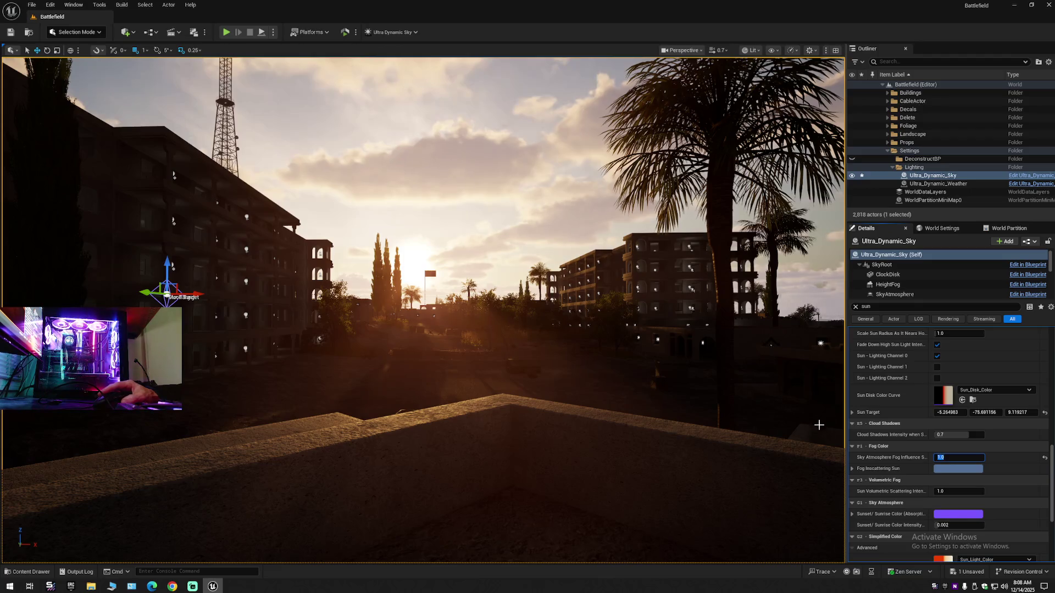
{"action": "key", "text": "Return"}
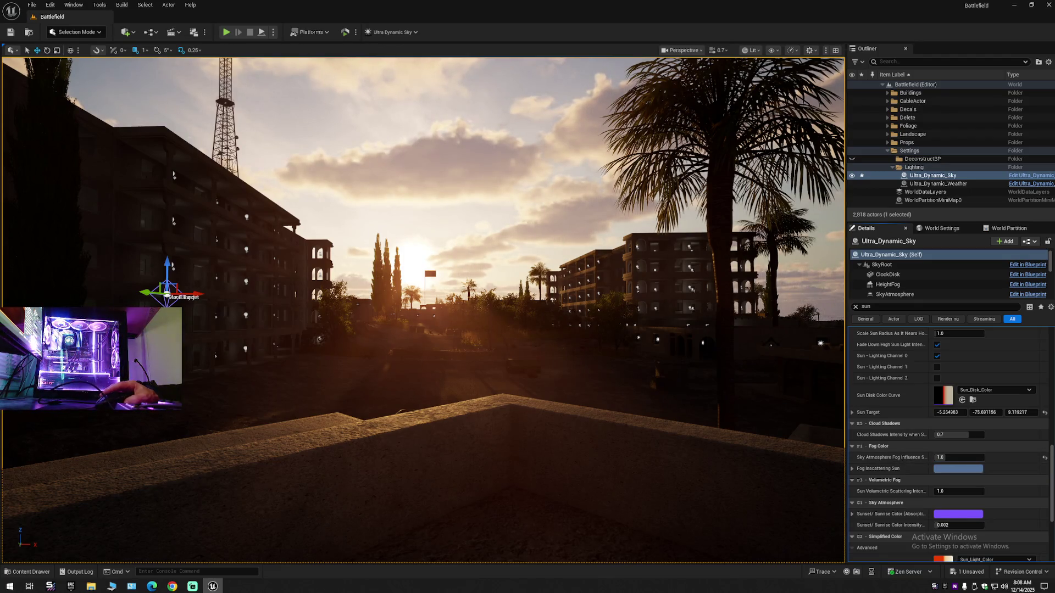
{"action": "left_click_drag", "start_coordinate": [440, 330], "coordinate": [358, 330]}
{"action": "left_click", "coordinate": [945, 458]}
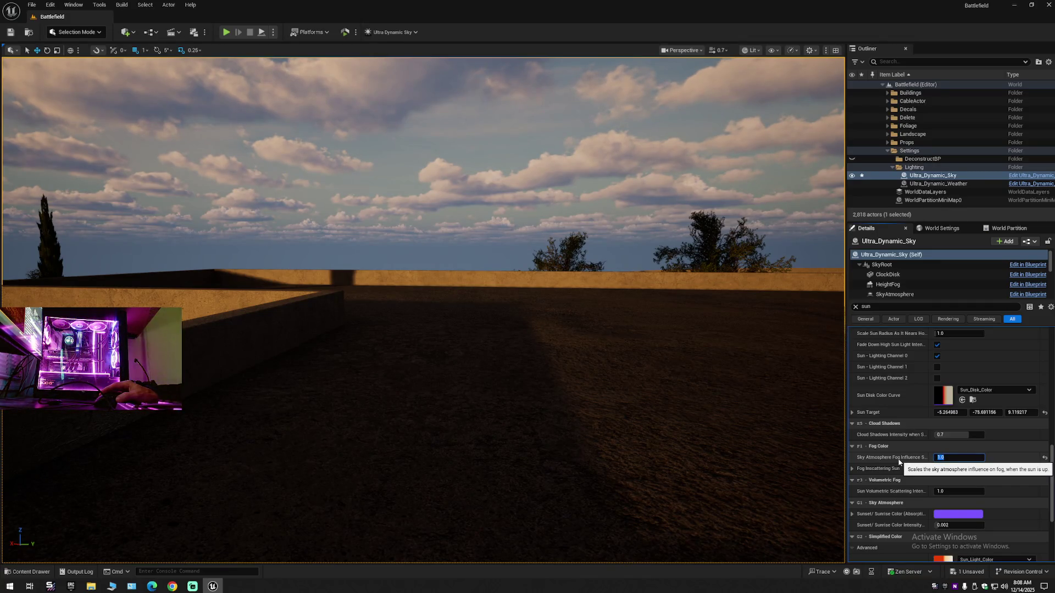
{"action": "type", "text": "0."}
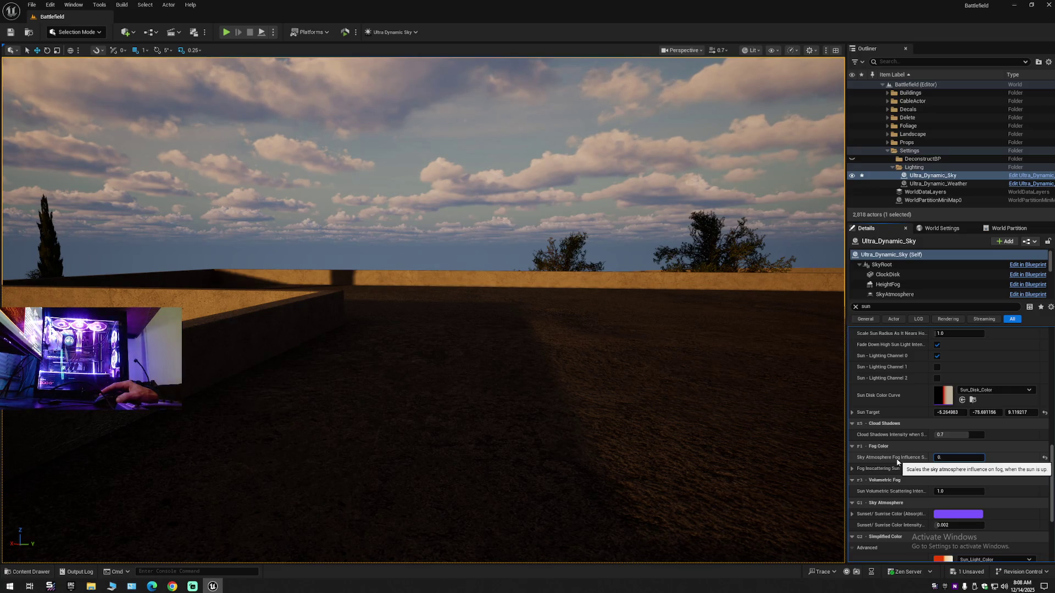
{"action": "type", "text": "5"}
{"action": "key", "text": "Return"}
{"action": "left_click_drag", "start_coordinate": [662, 383], "coordinate": [662, 383]}
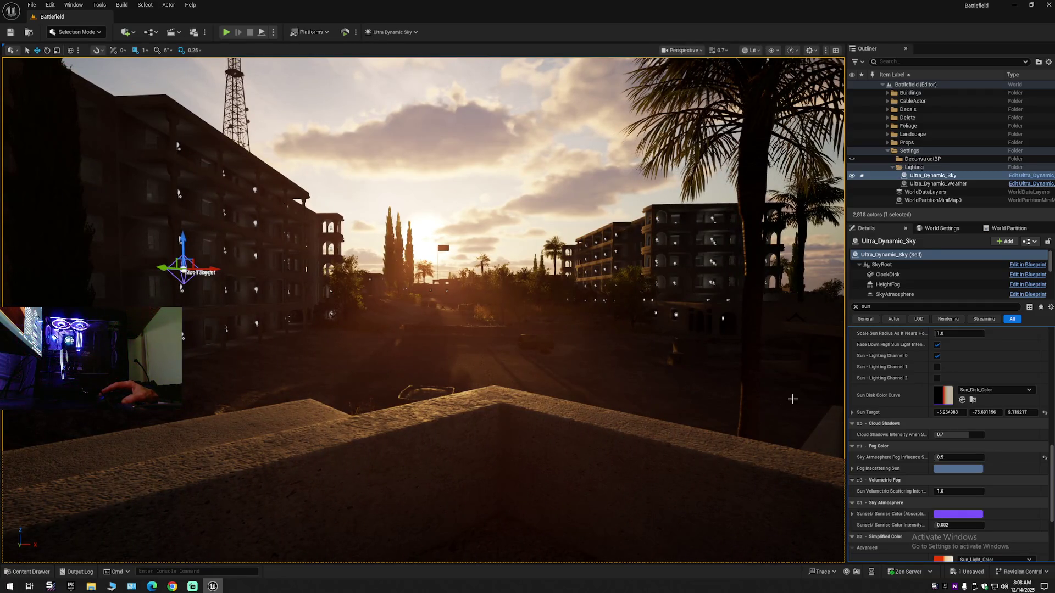
{"action": "scroll", "coordinate": [921, 481], "scroll_direction": "down", "scroll_amount": 2}
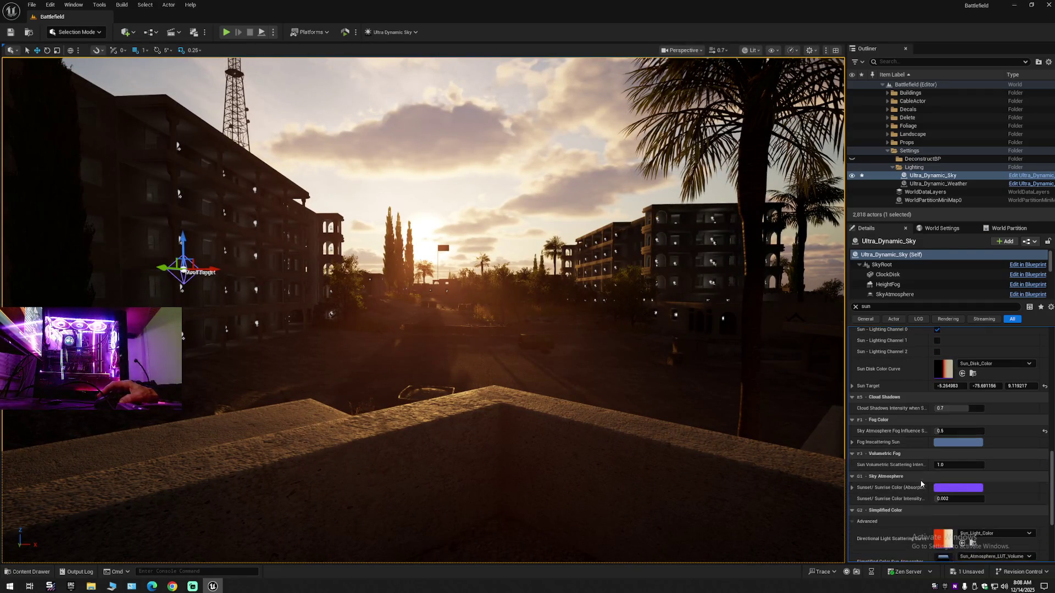
{"action": "scroll", "coordinate": [921, 483], "scroll_direction": "down", "scroll_amount": 1}
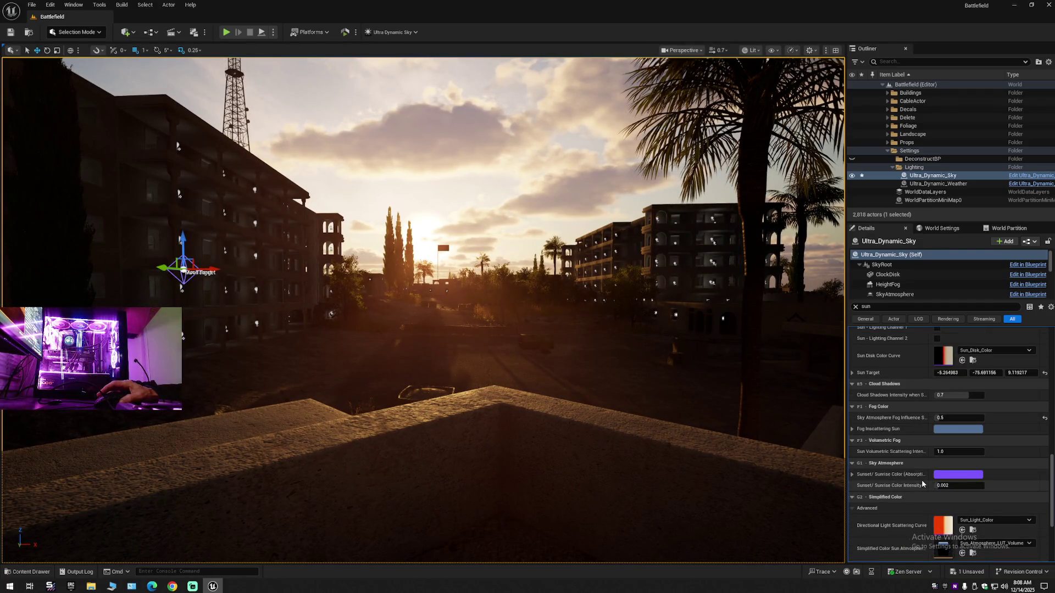
{"action": "left_click", "coordinate": [942, 451]}
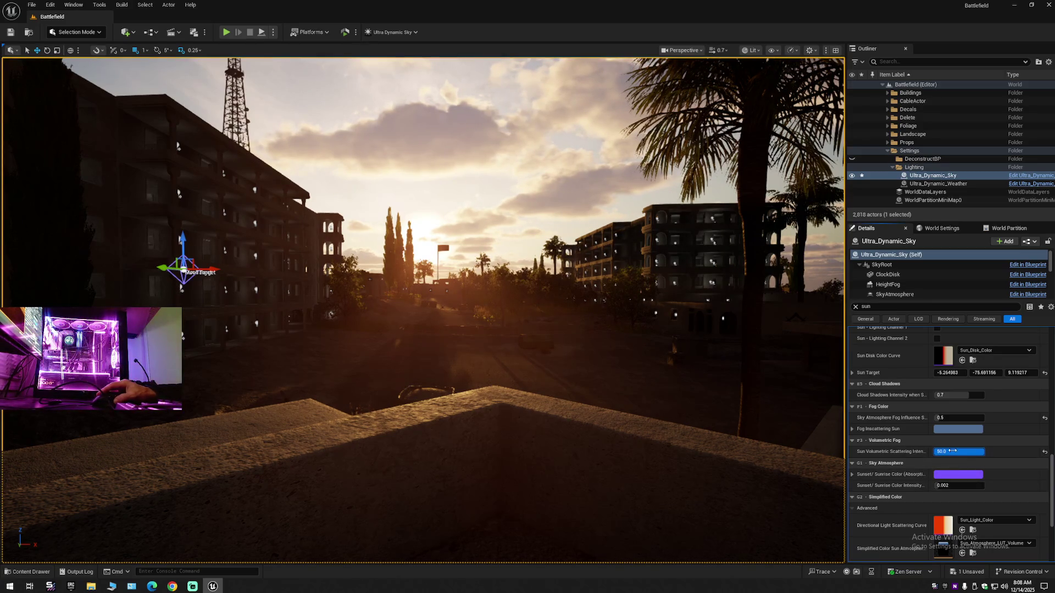
{"action": "type", "text": "50"}
{"action": "key", "text": "Return"}
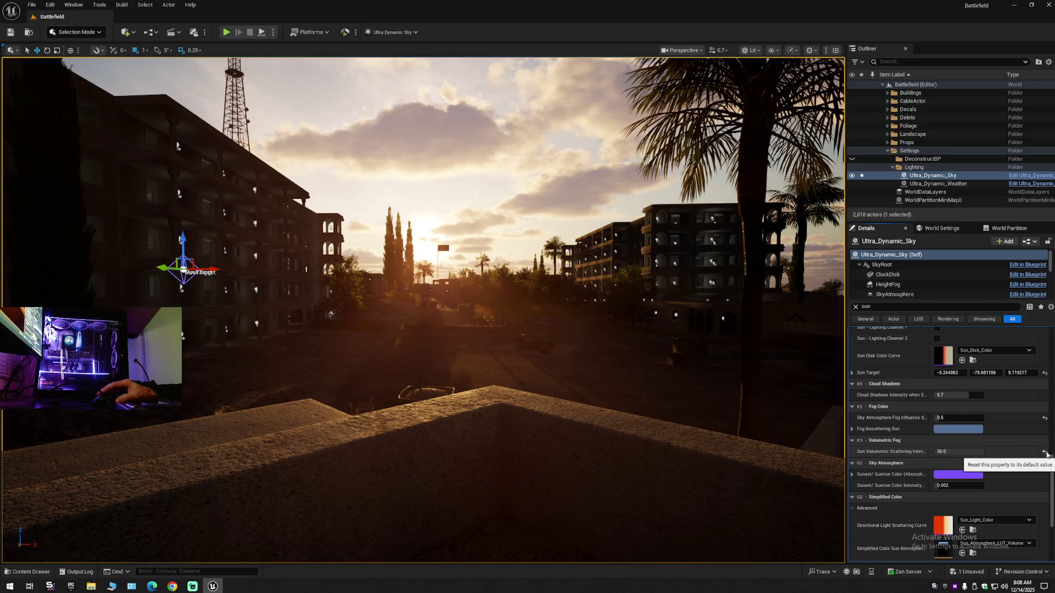
{"action": "left_click", "coordinate": [1045, 452]}
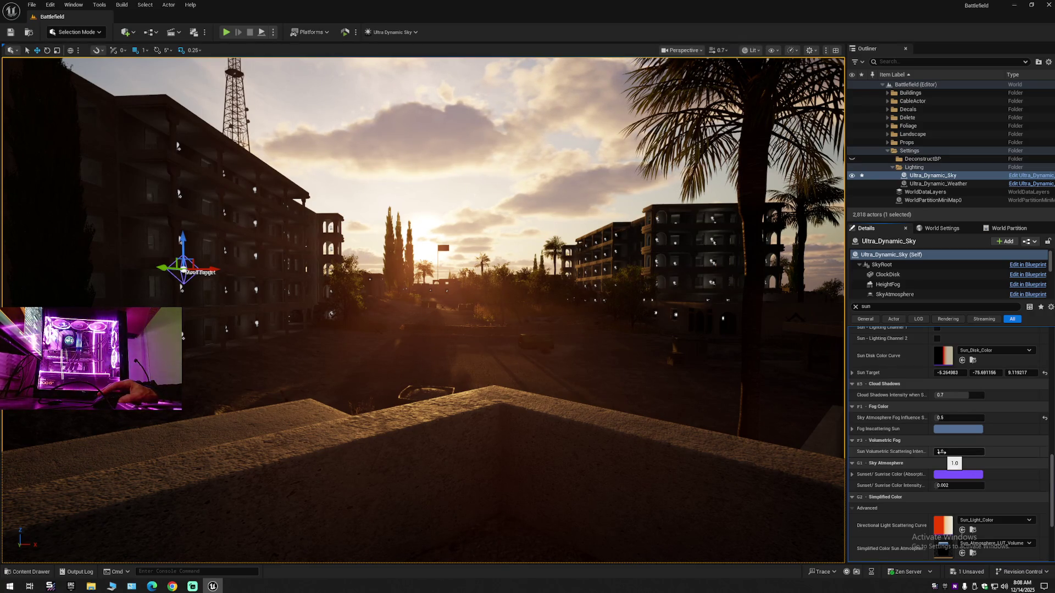
{"action": "left_click_drag", "start_coordinate": [942, 452], "coordinate": [924, 452]}
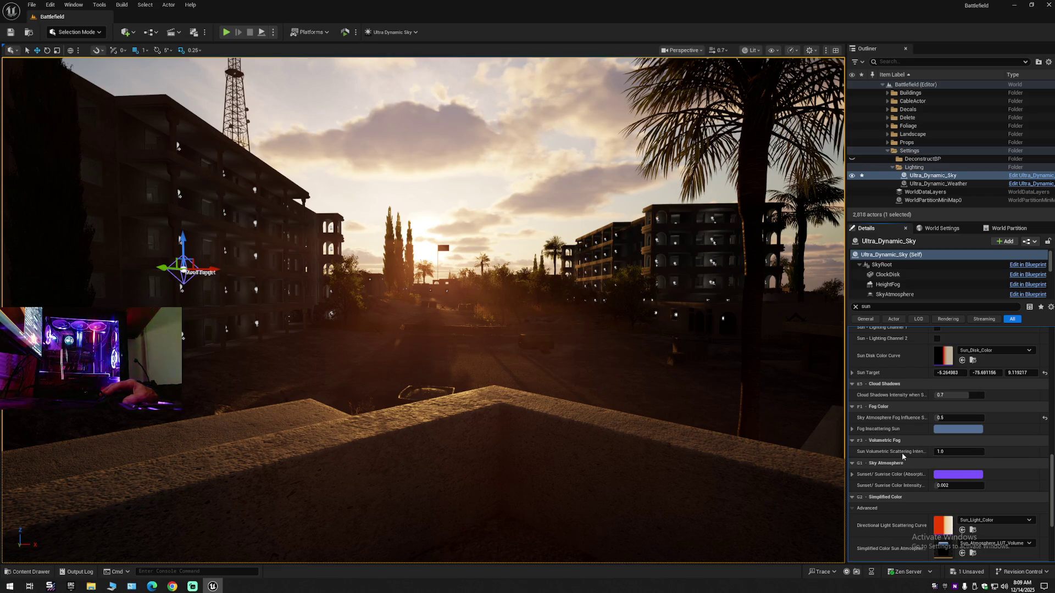
{"action": "scroll", "coordinate": [912, 459], "scroll_direction": "down", "scroll_amount": 2}
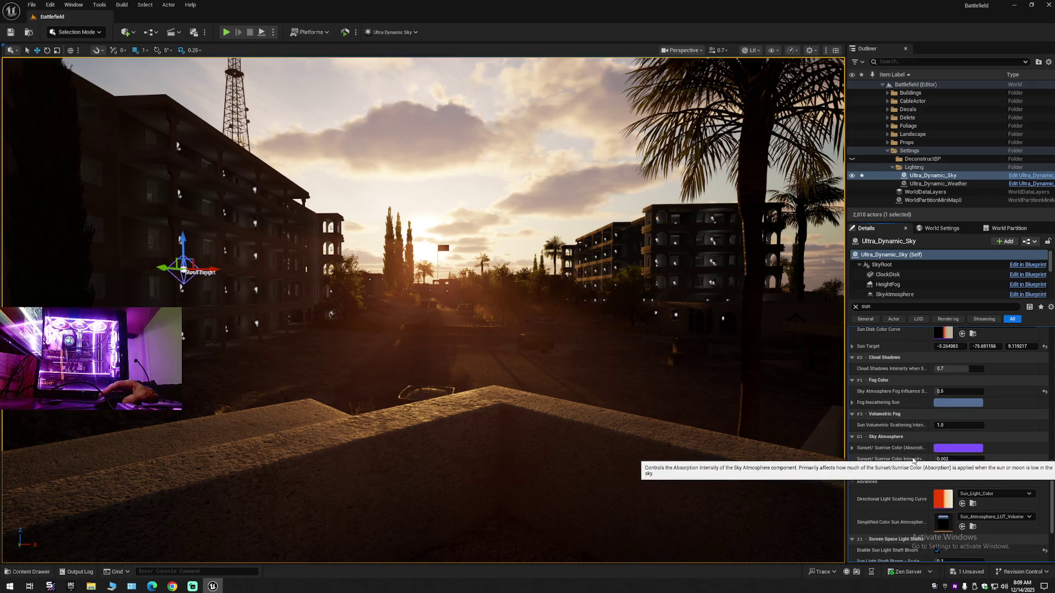
{"action": "scroll", "coordinate": [914, 472], "scroll_direction": "down", "scroll_amount": 3}
{"action": "left_click_drag", "start_coordinate": [951, 406], "coordinate": [1000, 406]}
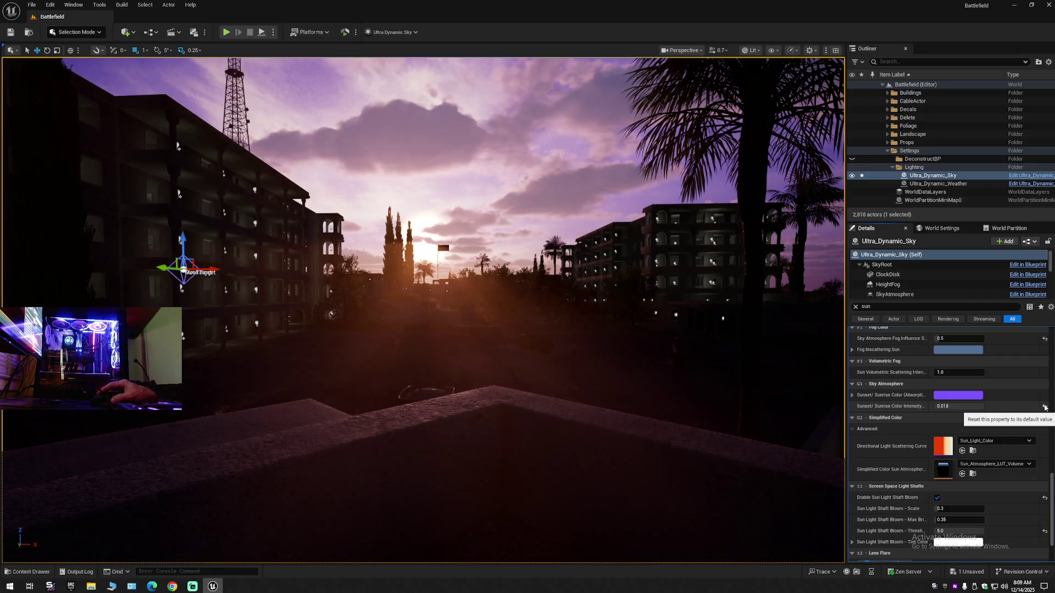
{"action": "left_click", "coordinate": [1045, 406]}
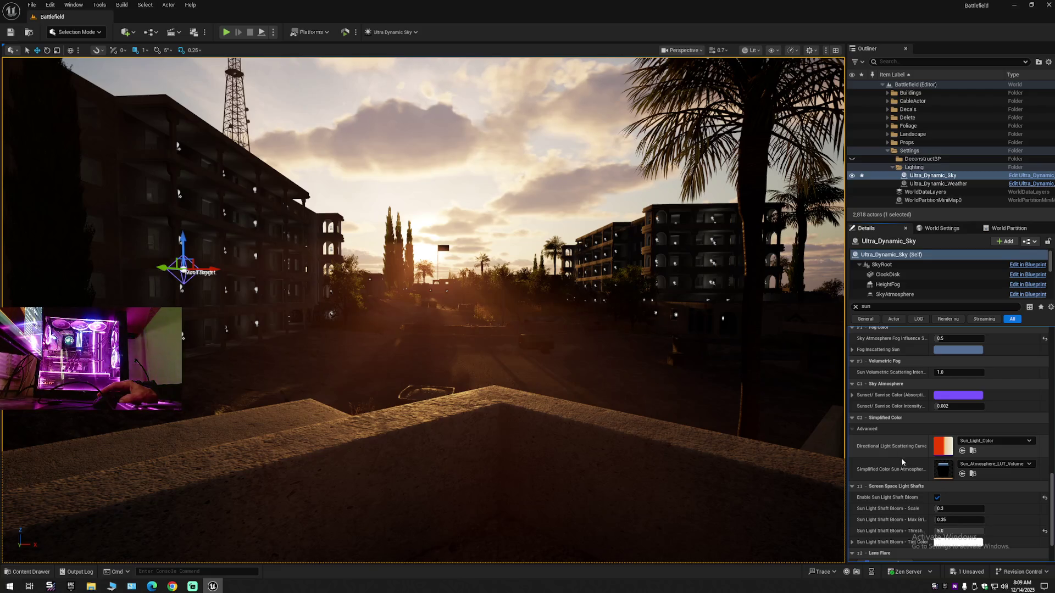
{"action": "scroll", "coordinate": [903, 462], "scroll_direction": "down", "scroll_amount": 1}
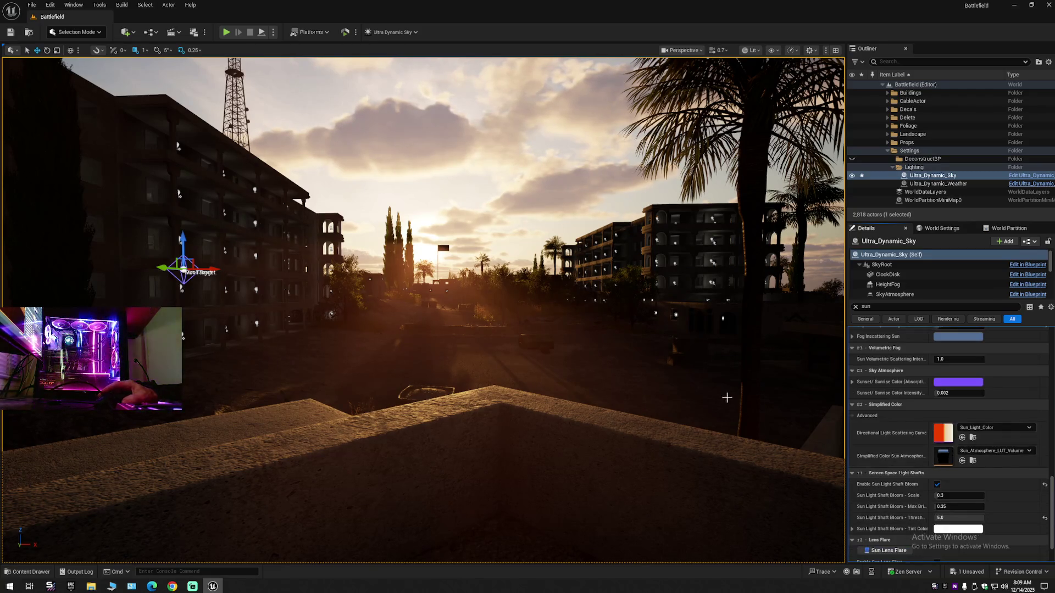
{"action": "scroll", "coordinate": [890, 457], "scroll_direction": "down", "scroll_amount": 3}
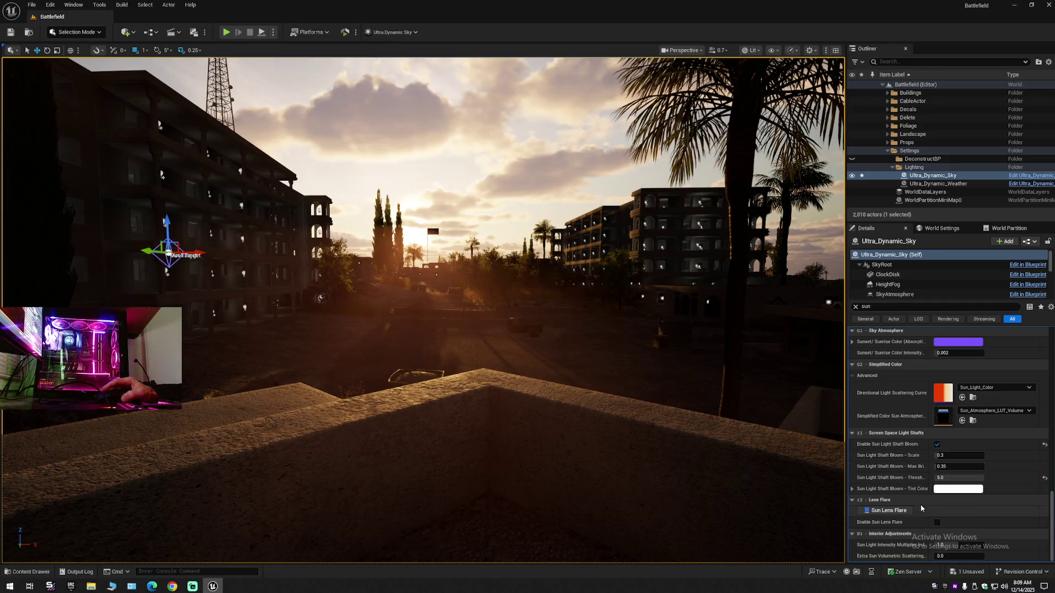
{"action": "mouse_move", "coordinate": [940, 466]}
{"action": "left_mouse_down"}
{"action": "mouse_move", "coordinate": [923, 467]}
{"action": "mouse_move", "coordinate": [923, 455]}
{"action": "left_mouse_up"}
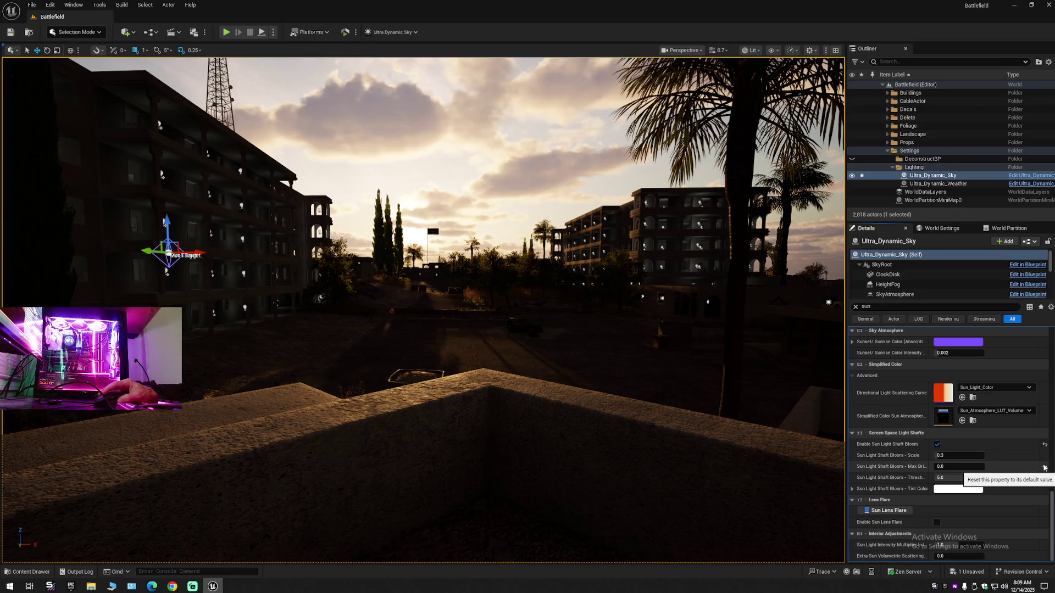
{"action": "left_click", "coordinate": [1045, 468]}
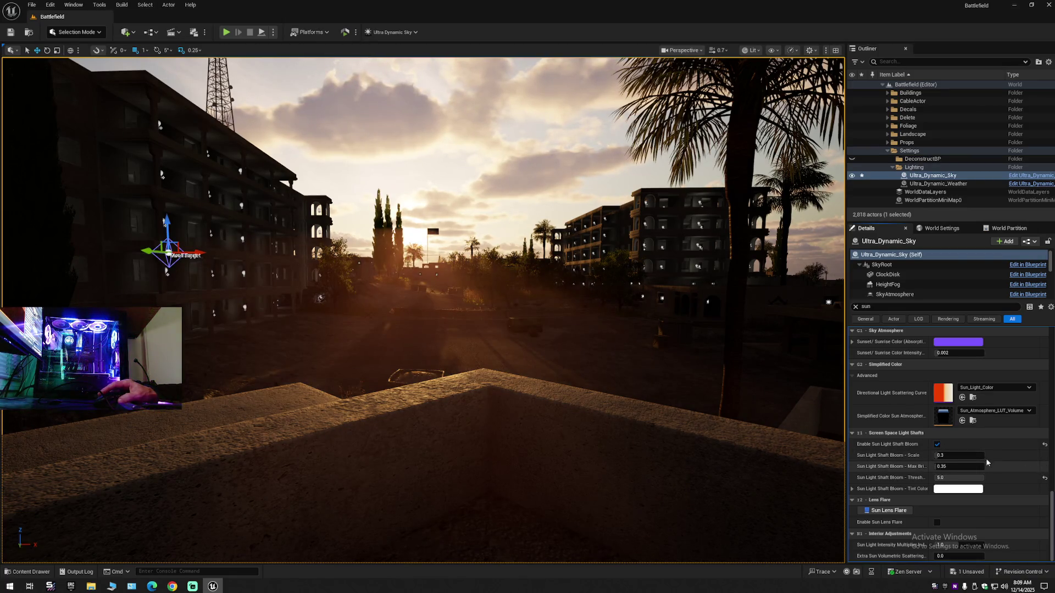
{"action": "left_click_drag", "start_coordinate": [940, 456], "coordinate": [984, 456]}
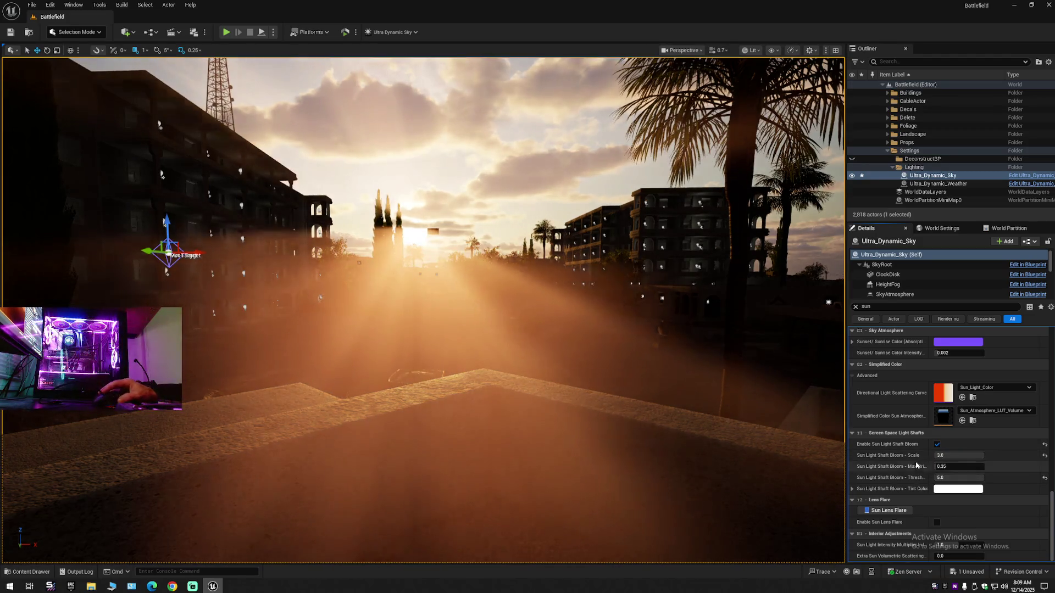
{"action": "left_click", "coordinate": [1046, 456]}
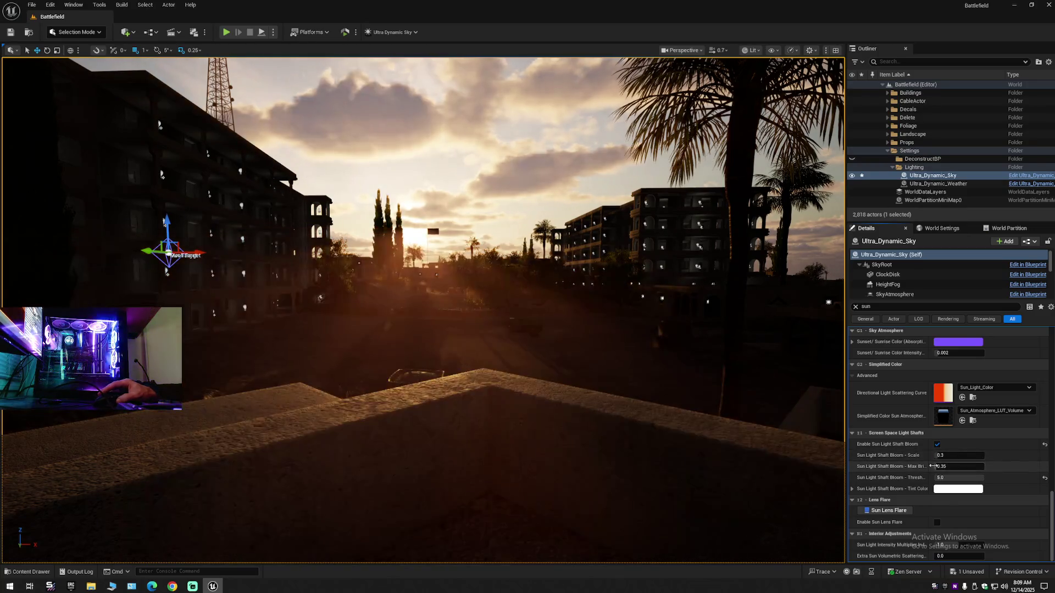
{"action": "left_click_drag", "start_coordinate": [940, 466], "coordinate": [1039, 467]}
{"action": "left_click", "coordinate": [1045, 468]}
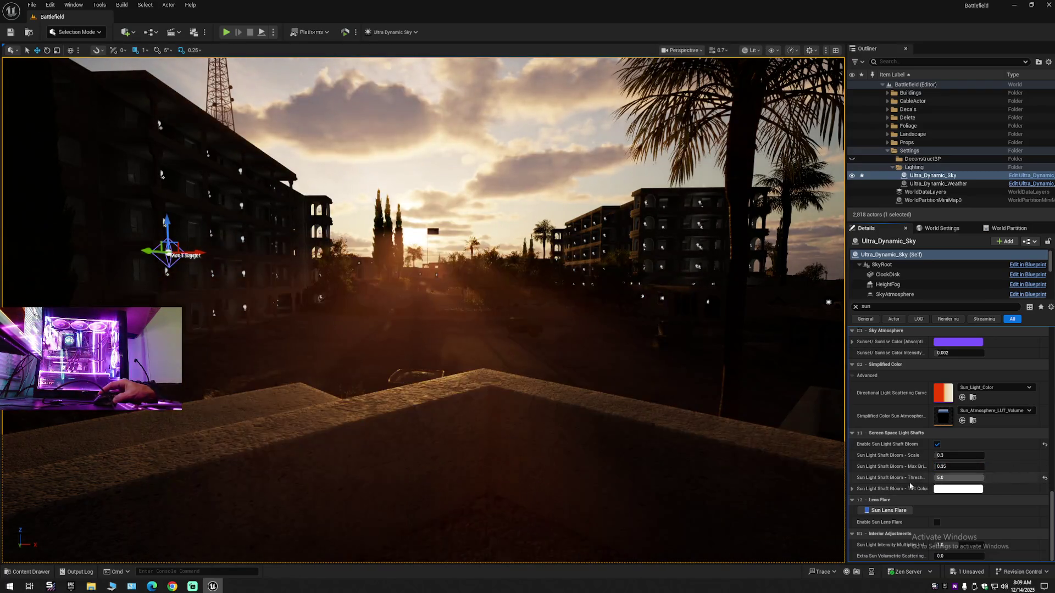
{"action": "left_click", "coordinate": [1045, 478]}
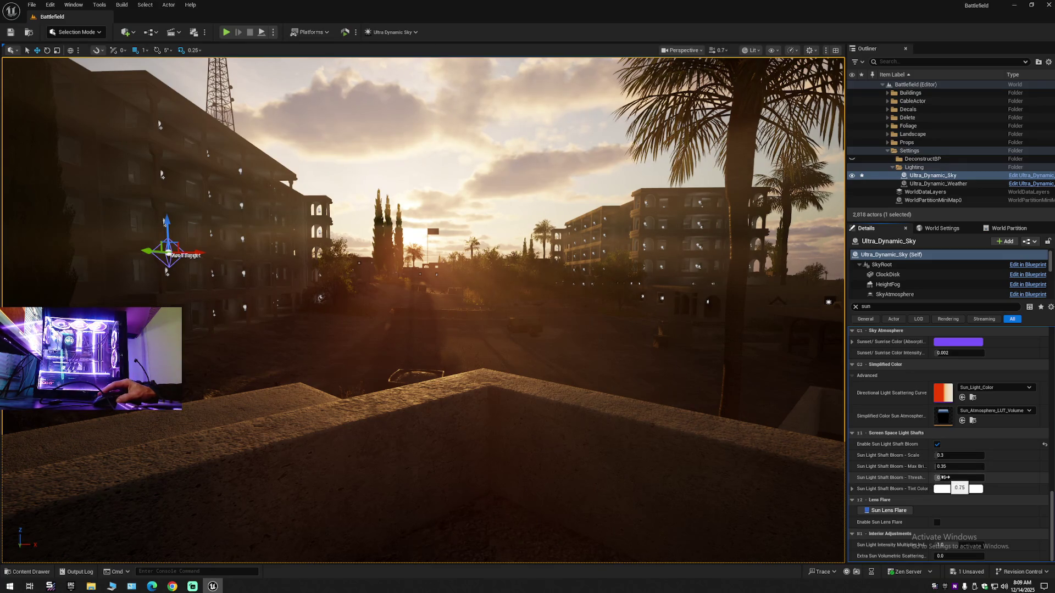
{"action": "left_click_drag", "start_coordinate": [943, 478], "coordinate": [1011, 478]}
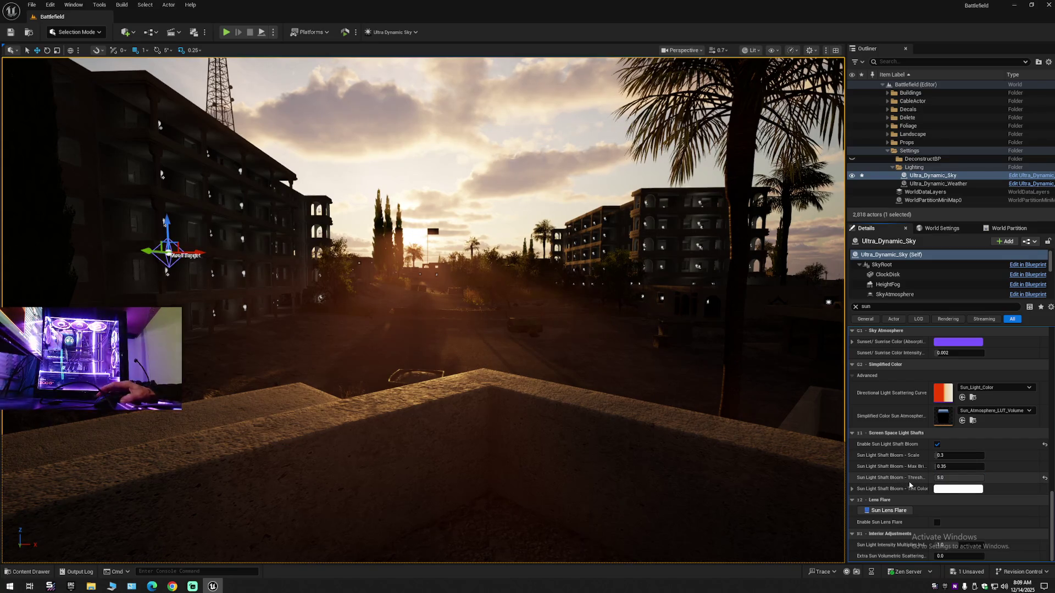
Keep Sun Lens Flare off and Extra Sun Volumetric Scattering at 0.0; drag Sun Light Intensity Multiplier to about 0.64
{"action": "left_click", "coordinate": [938, 523]}
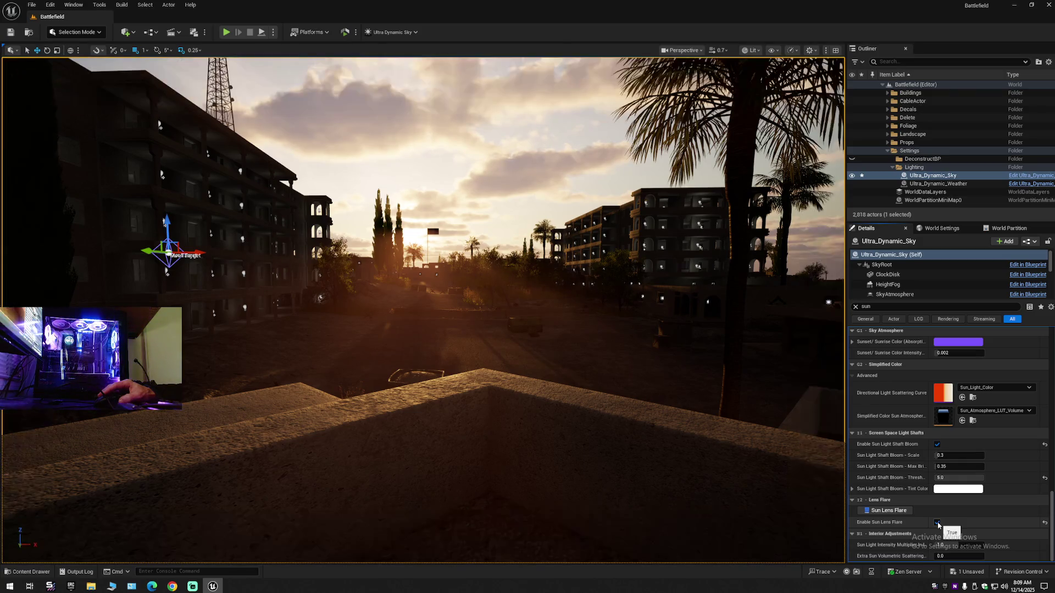
{"action": "left_click", "coordinate": [937, 523]}
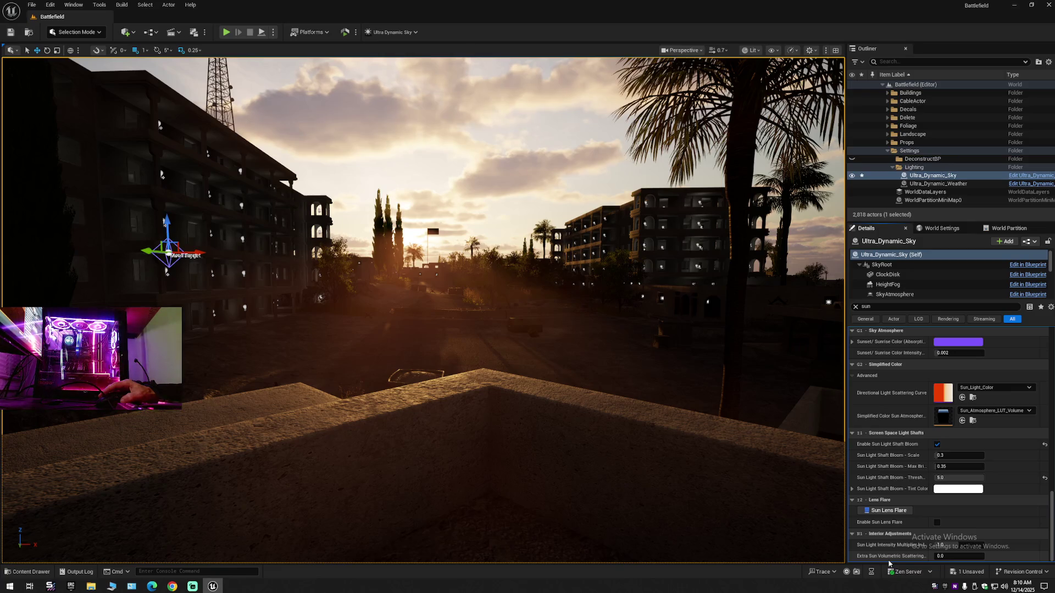
{"action": "left_click_drag", "start_coordinate": [944, 556], "coordinate": [967, 556]}
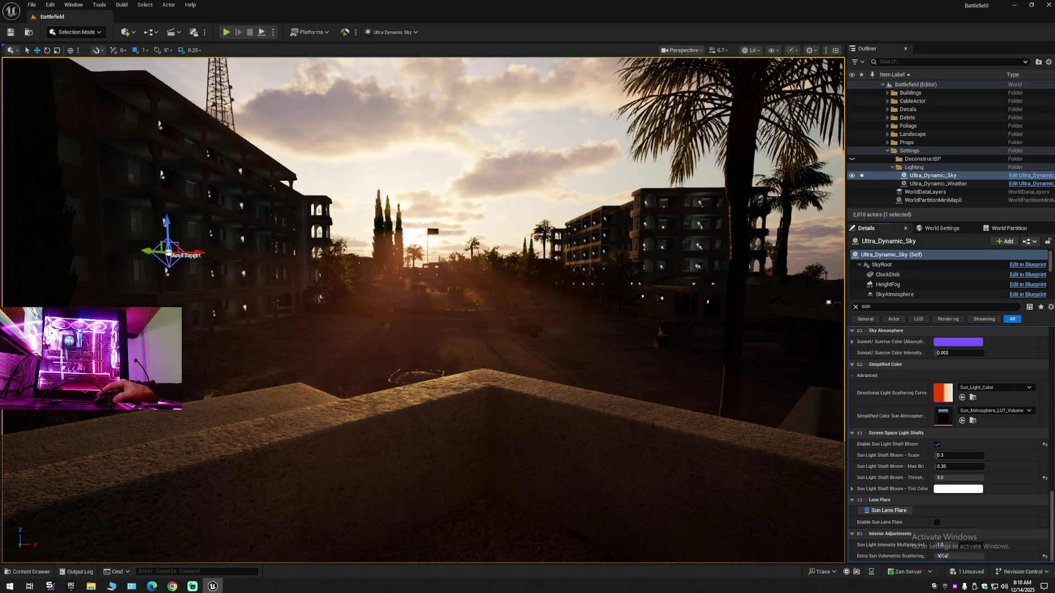
{"action": "left_click", "coordinate": [1044, 556]}
{"action": "left_click_drag", "start_coordinate": [956, 545], "coordinate": [939, 545]}
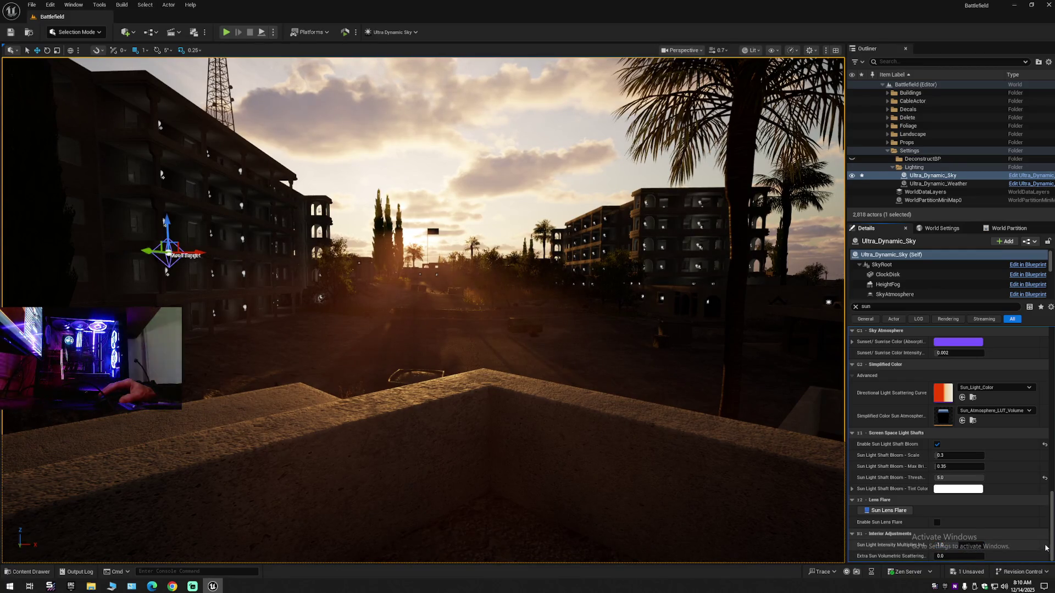
Clear the Details filter, collapse and re-expand the Battlefield Outliner hierarchy, and look down the street
{"action": "left_click", "coordinate": [855, 306]}
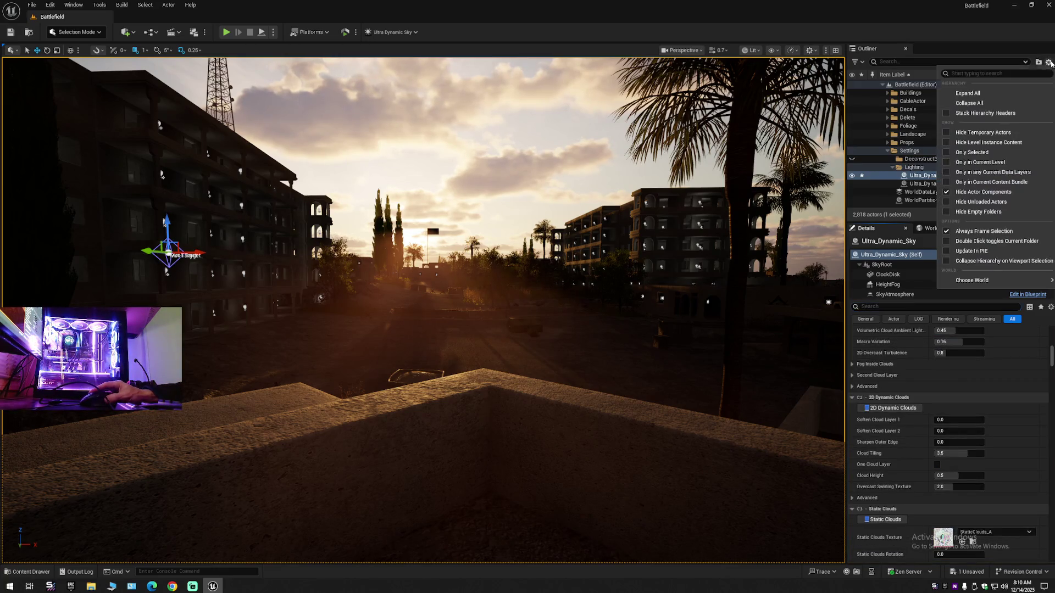
{"action": "left_click", "coordinate": [1049, 62]}
{"action": "left_click", "coordinate": [882, 84]}
{"action": "left_click", "coordinate": [882, 84]}
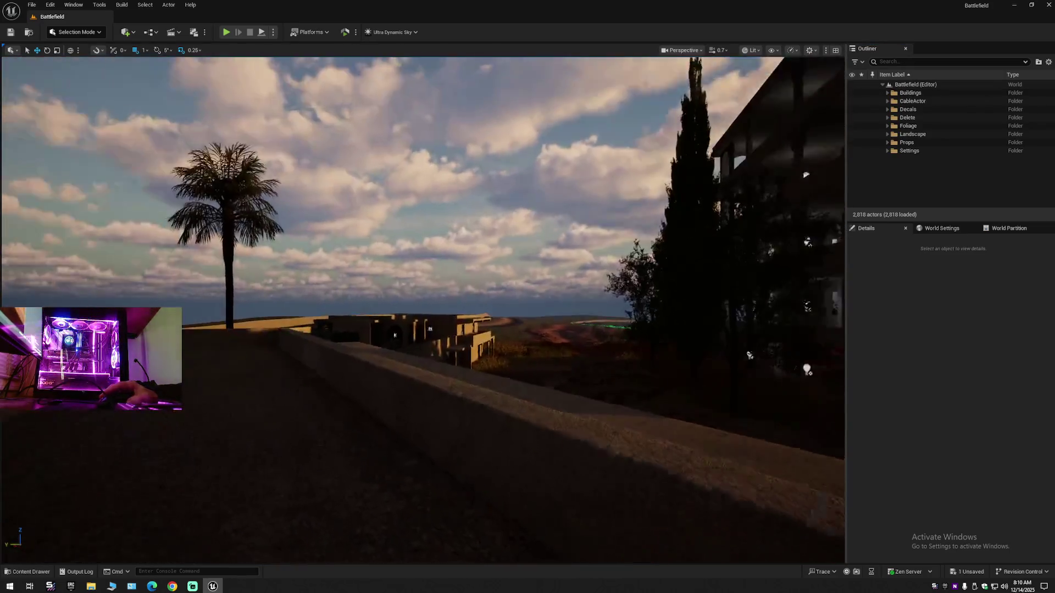
{"action": "scroll", "coordinate": [423, 307], "scroll_direction": "down", "scroll_amount": 1}
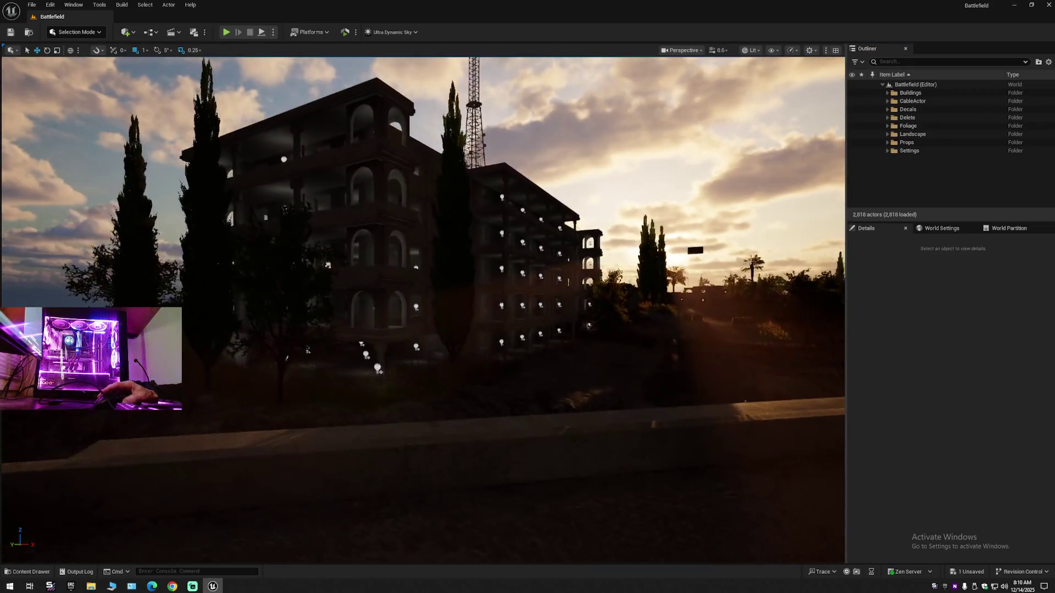
{"action": "key", "text": "w"}
{"action": "left_click_drag", "start_coordinate": [423, 307], "coordinate": [360, 291]}
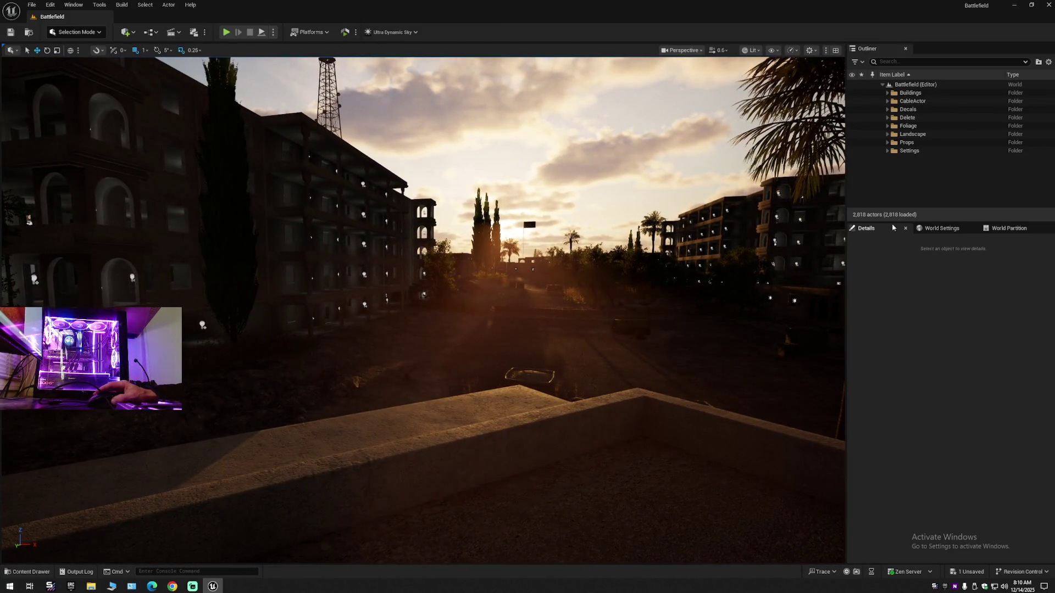
Select Ultra_Dynamic_Sky from the Settings > Lighting folder and begin searching its properties
{"action": "left_click", "coordinate": [888, 150]}
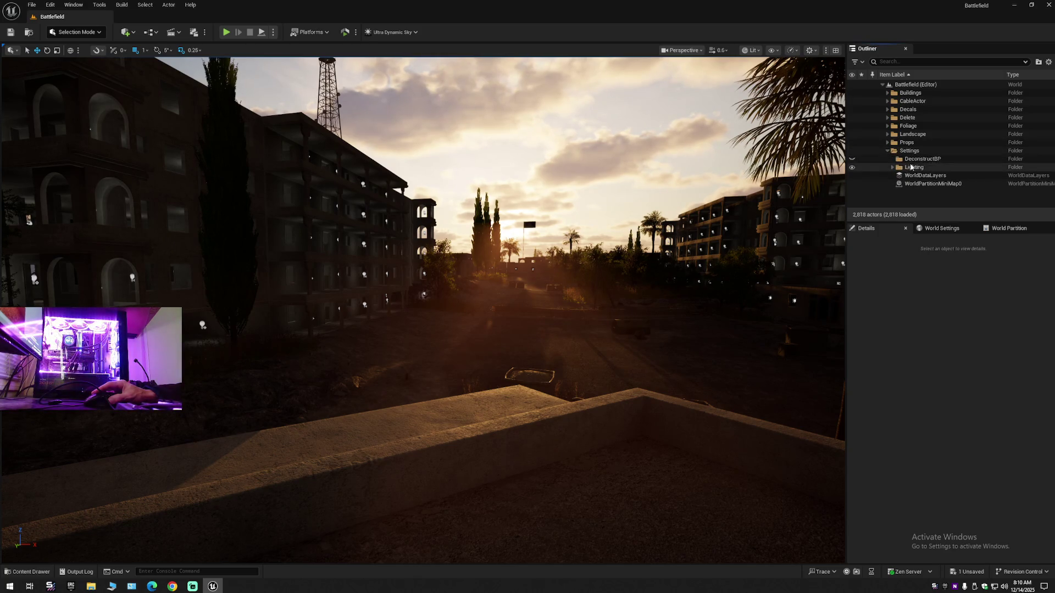
{"action": "left_click", "coordinate": [913, 167]}
{"action": "left_click", "coordinate": [893, 167]}
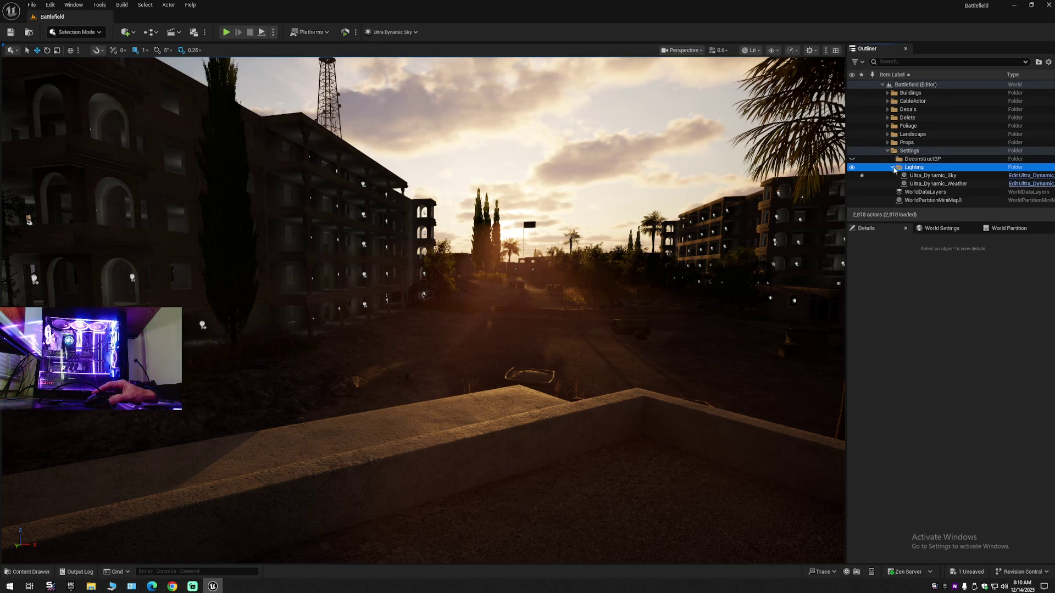
{"action": "left_click", "coordinate": [933, 175]}
{"action": "left_click", "coordinate": [895, 306]}
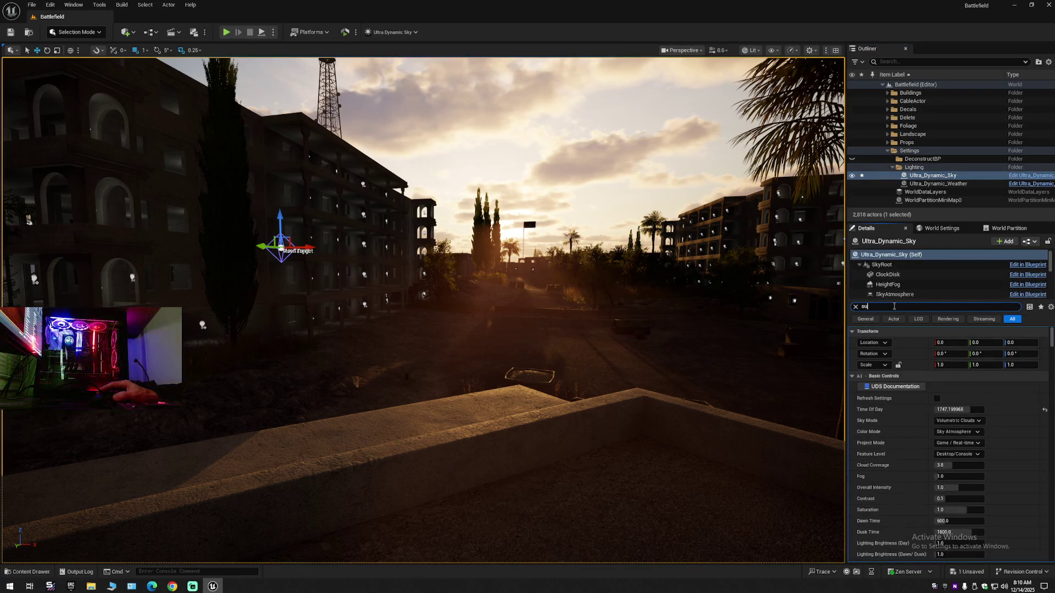
Filter to sun settings and try Sun Light Intensity at 5, 1 and 2 lux around the buildings
{"action": "type", "text": "n"}
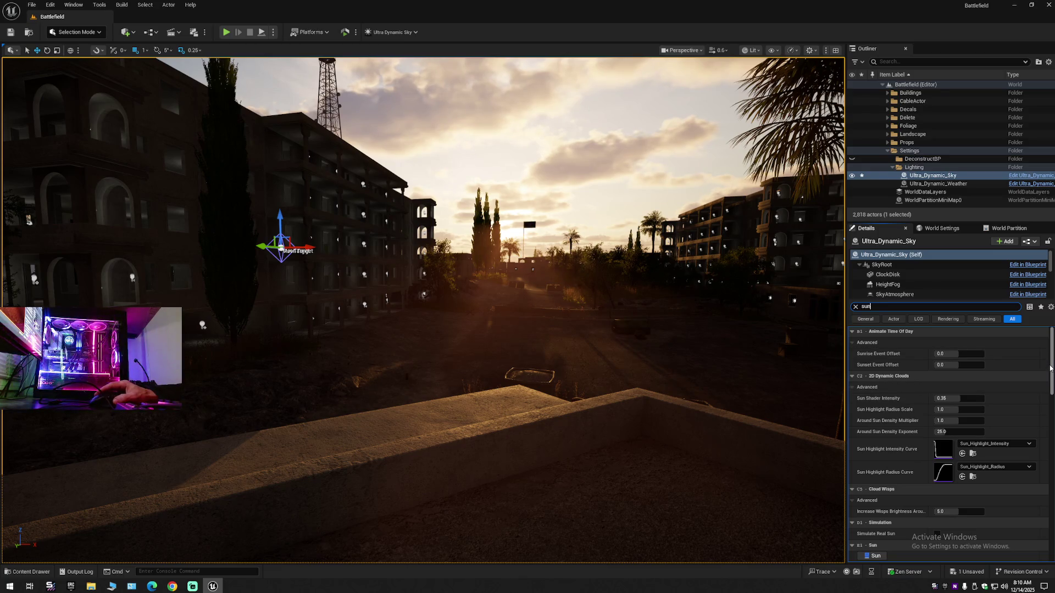
{"action": "mouse_move", "coordinate": [1052, 364]}
{"action": "left_mouse_down"}
{"action": "mouse_move", "coordinate": [1050, 420]}
{"action": "mouse_move", "coordinate": [1050, 410]}
{"action": "left_mouse_up"}
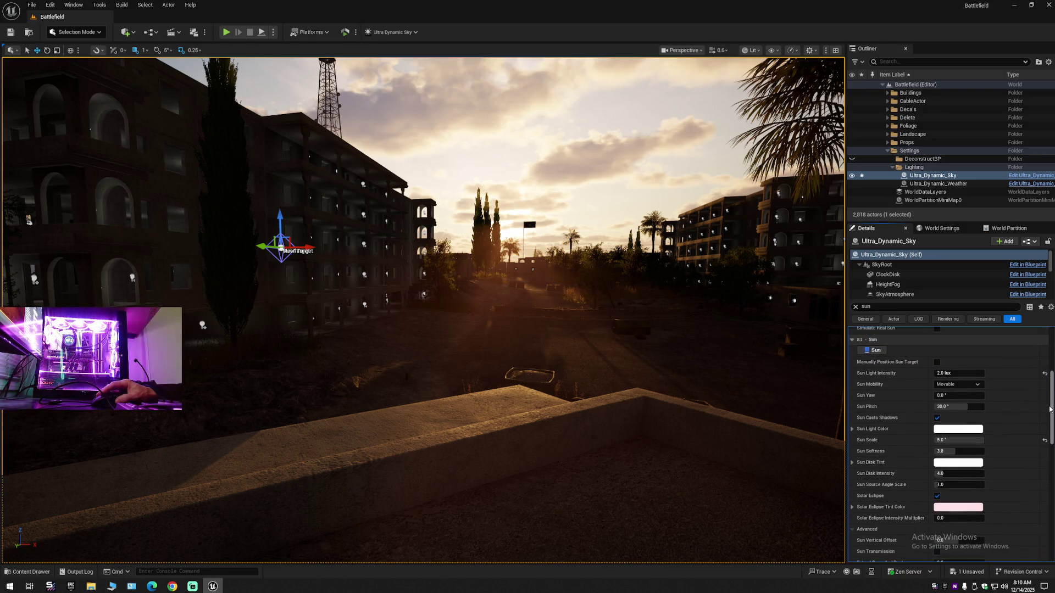
{"action": "left_click", "coordinate": [1044, 375]}
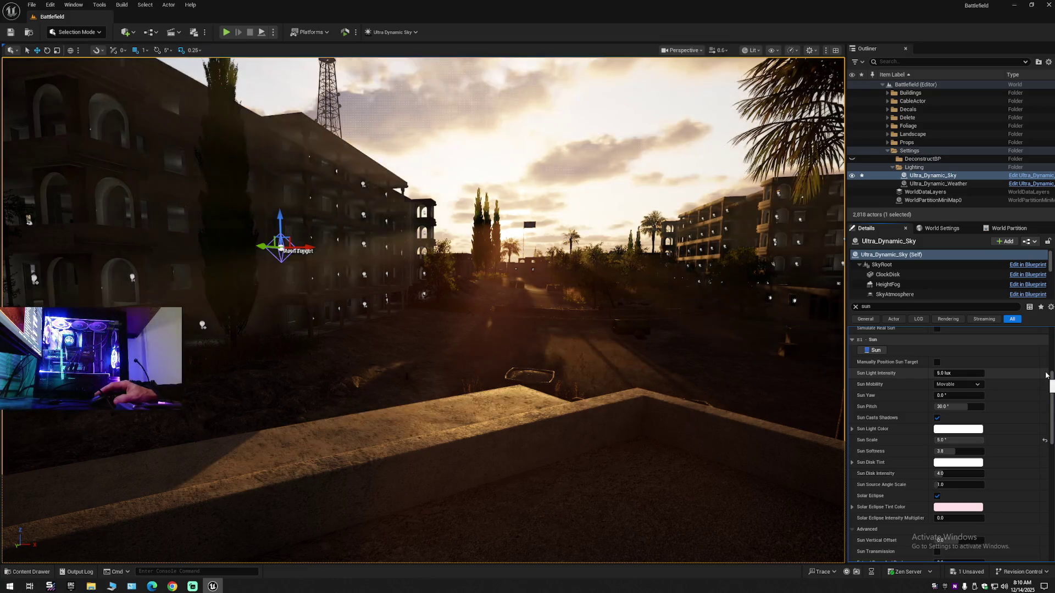
{"action": "mouse_move", "coordinate": [714, 344]}
{"action": "left_mouse_down"}
{"action": "mouse_move", "coordinate": [627, 335]}
{"action": "mouse_move", "coordinate": [686, 335]}
{"action": "left_mouse_up"}
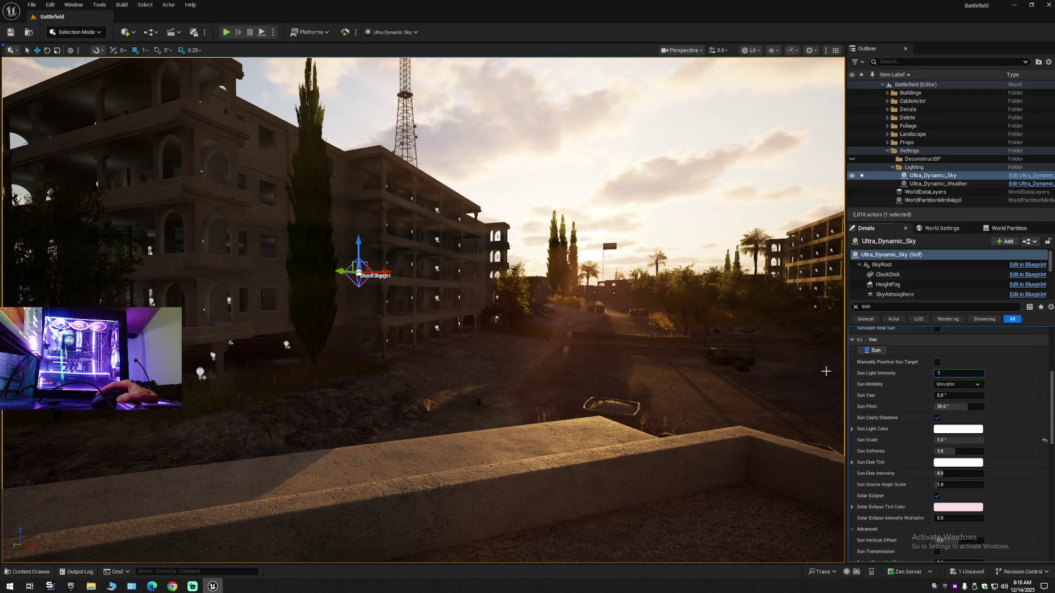
{"action": "key", "text": "Return"}
{"action": "mouse_move", "coordinate": [740, 361]}
{"action": "left_mouse_down"}
{"action": "mouse_move", "coordinate": [357, 361]}
{"action": "mouse_move", "coordinate": [533, 357]}
{"action": "left_mouse_up"}
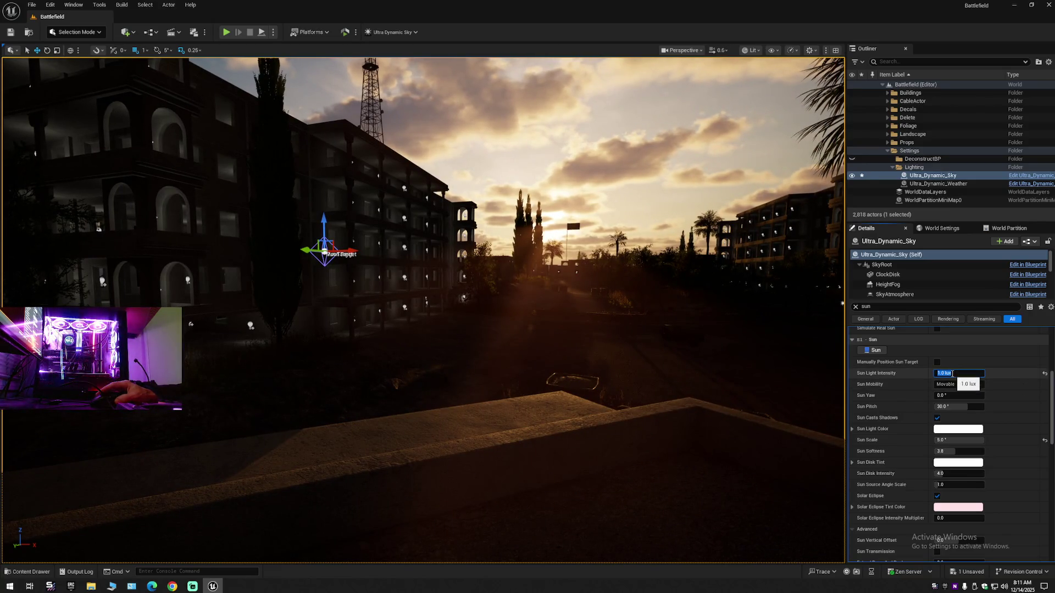
{"action": "key", "text": "Return"}
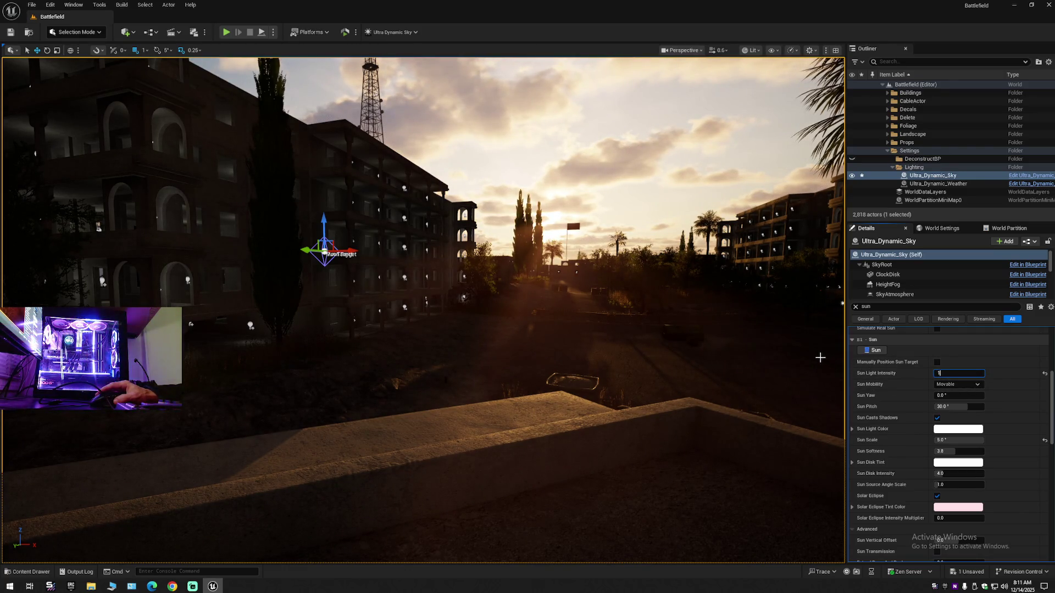
{"action": "key", "text": "Return"}
{"action": "mouse_move", "coordinate": [735, 345]}
{"action": "left_mouse_down"}
{"action": "mouse_move", "coordinate": [680, 346]}
{"action": "mouse_move", "coordinate": [746, 346]}
{"action": "mouse_move", "coordinate": [736, 344]}
{"action": "left_mouse_up"}
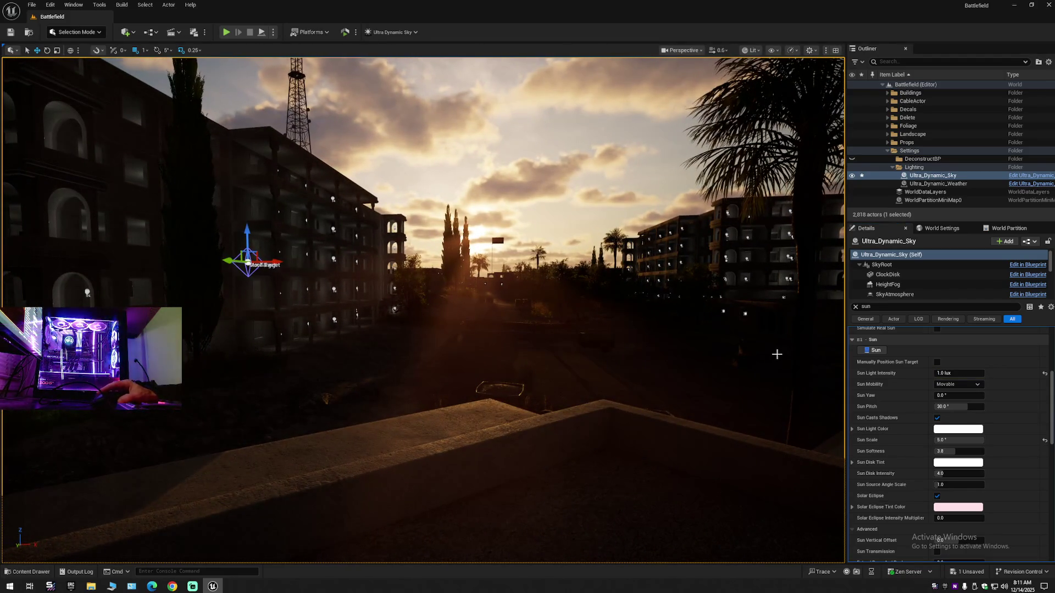
Compare Sun Light Intensity at 1.5, 2.0 and 1.0 lux while flying toward the buildings
{"action": "left_click", "coordinate": [947, 373]}
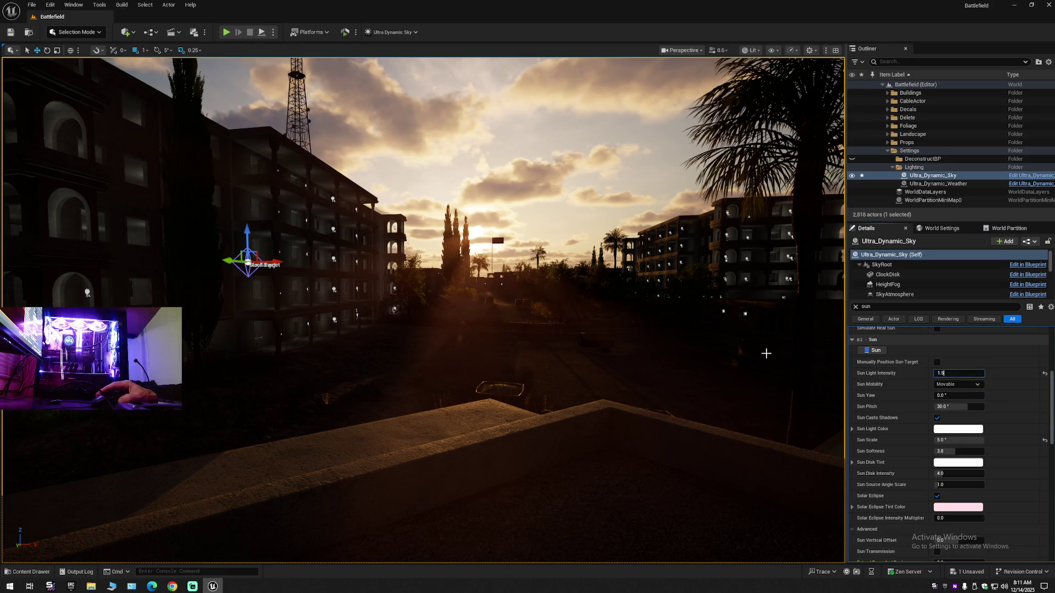
{"action": "left_click_drag", "start_coordinate": [758, 349], "coordinate": [709, 352]}
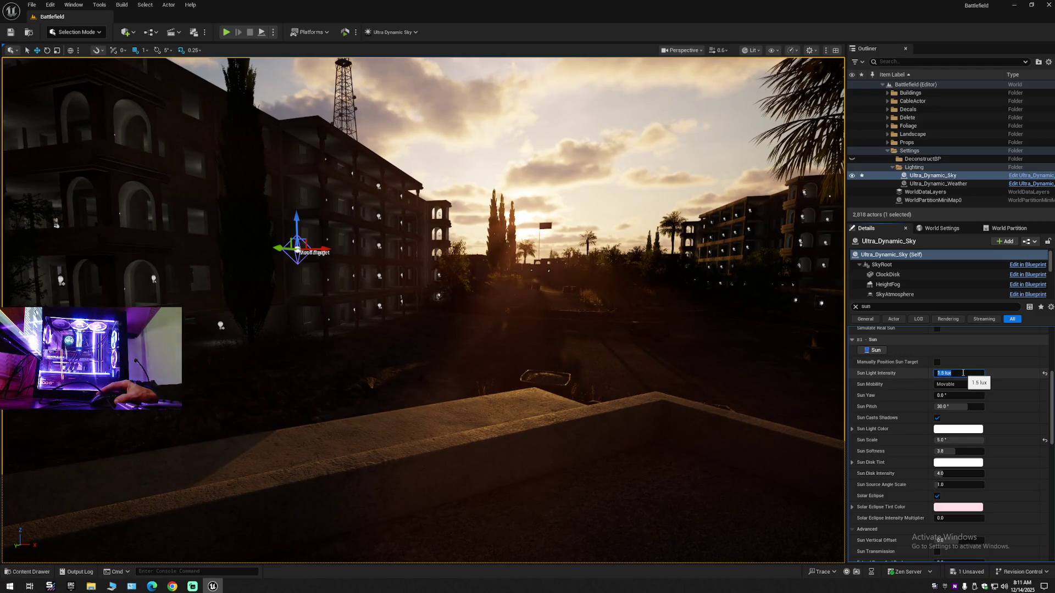
{"action": "type", "text": "2"}
{"action": "key", "text": "Return"}
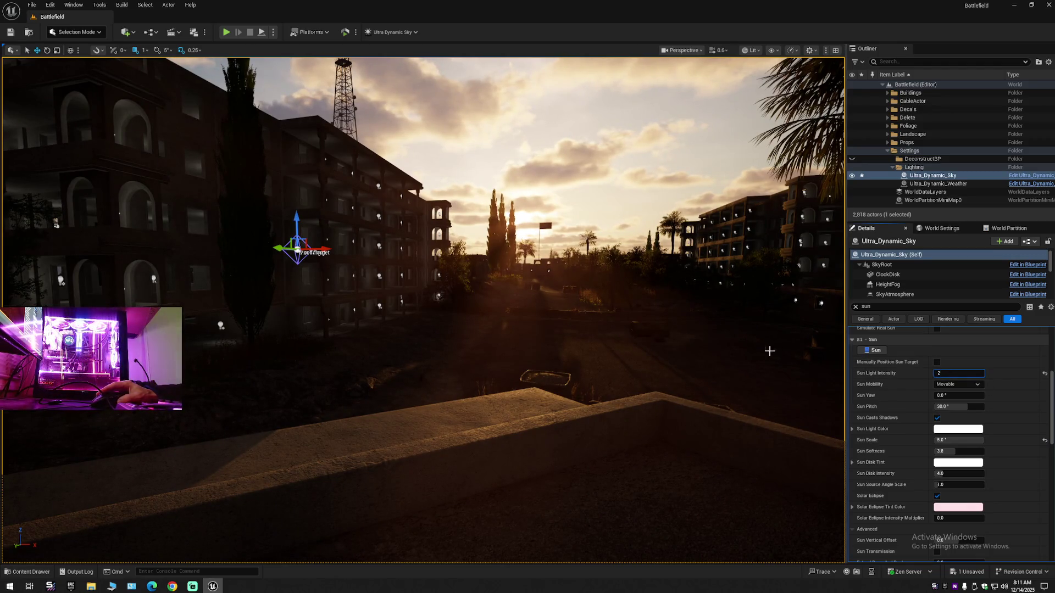
{"action": "mouse_move", "coordinate": [694, 344]}
{"action": "left_mouse_down"}
{"action": "mouse_move", "coordinate": [676, 333]}
{"action": "mouse_move", "coordinate": [703, 327]}
{"action": "mouse_move", "coordinate": [709, 264]}
{"action": "mouse_move", "coordinate": [709, 291]}
{"action": "left_mouse_up"}
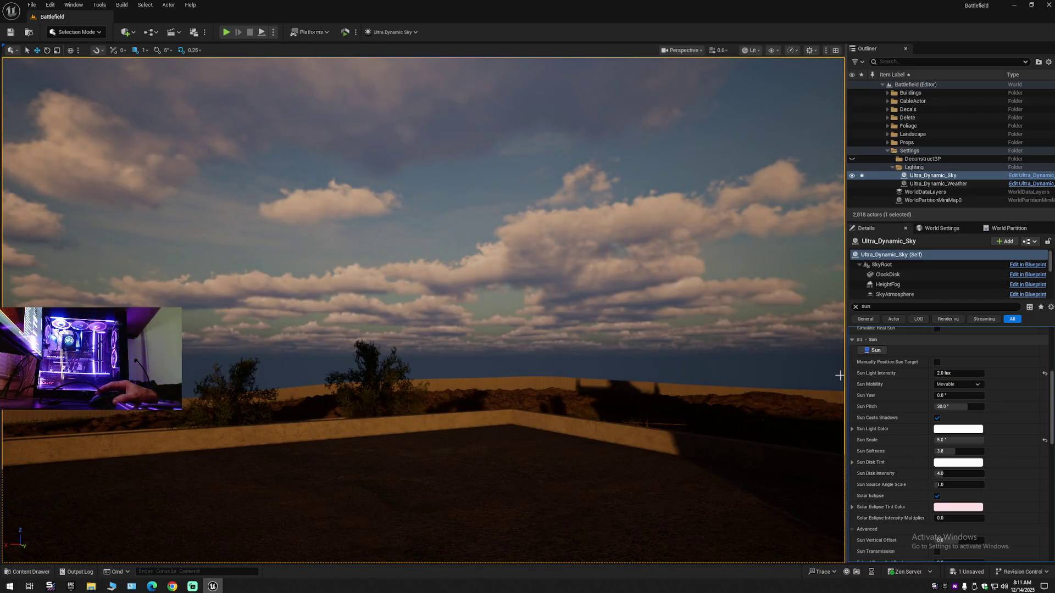
{"action": "type", "text": "1"}
{"action": "key", "text": "Return"}
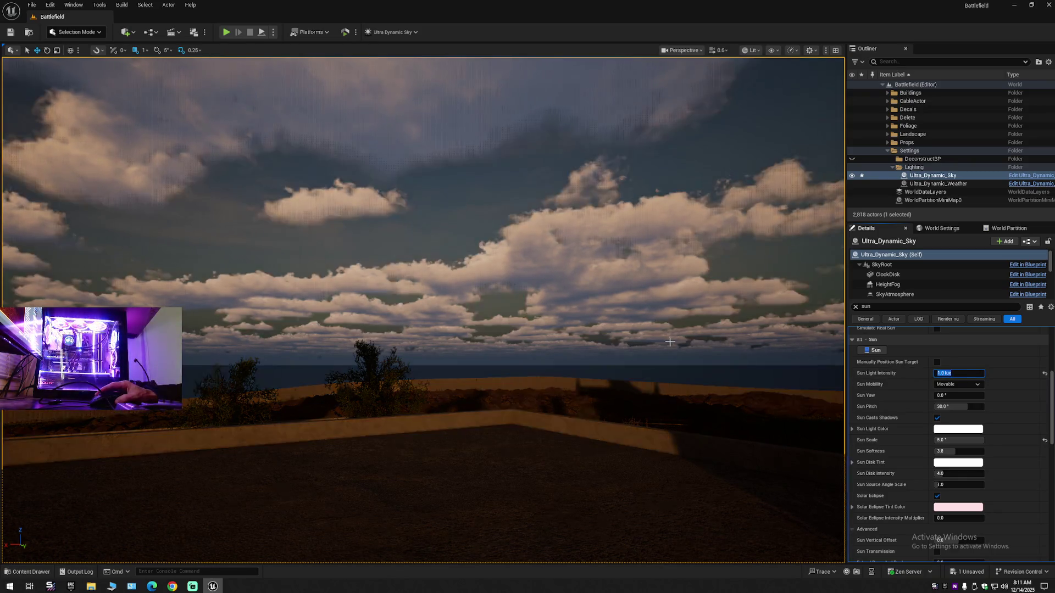
{"action": "mouse_move", "coordinate": [670, 358]}
{"action": "left_mouse_down"}
{"action": "mouse_move", "coordinate": [626, 366]}
{"action": "mouse_move", "coordinate": [814, 347]}
{"action": "mouse_move", "coordinate": [632, 357]}
{"action": "mouse_move", "coordinate": [390, 330]}
{"action": "mouse_move", "coordinate": [445, 331]}
{"action": "left_mouse_up"}
{"action": "scroll", "coordinate": [632, 357], "scroll_direction": "up", "scroll_amount": 2}
{"action": "scroll", "coordinate": [495, 338], "scroll_direction": "down", "scroll_amount": 2}
{"action": "scroll", "coordinate": [413, 332], "scroll_direction": "up", "scroll_amount": 2}
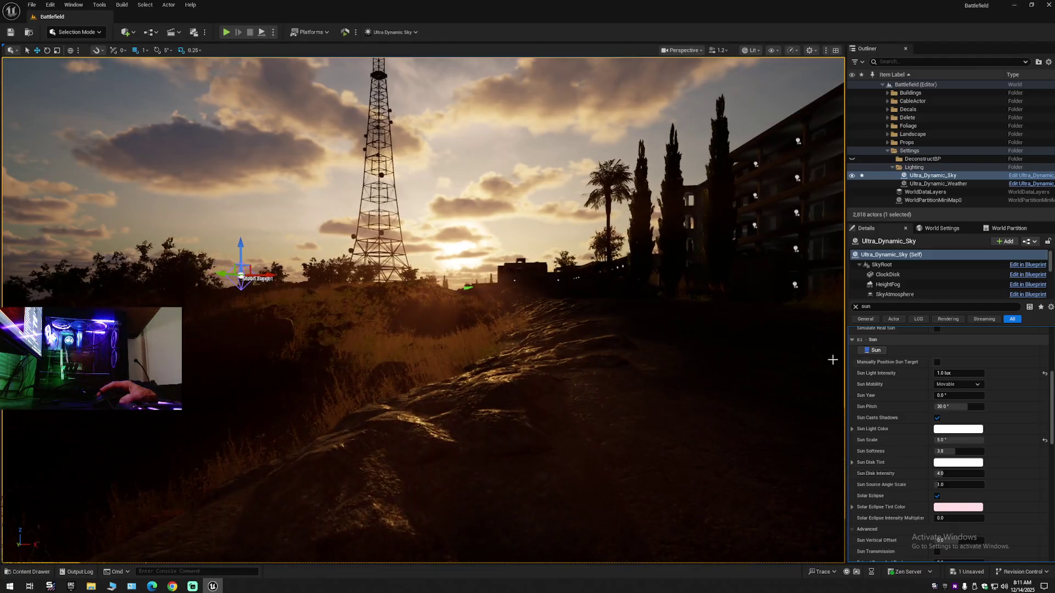
Reset Sun Light Intensity to 5 lux, try 1 lux, and settle on 2.0 lux
{"action": "left_click", "coordinate": [1045, 374]}
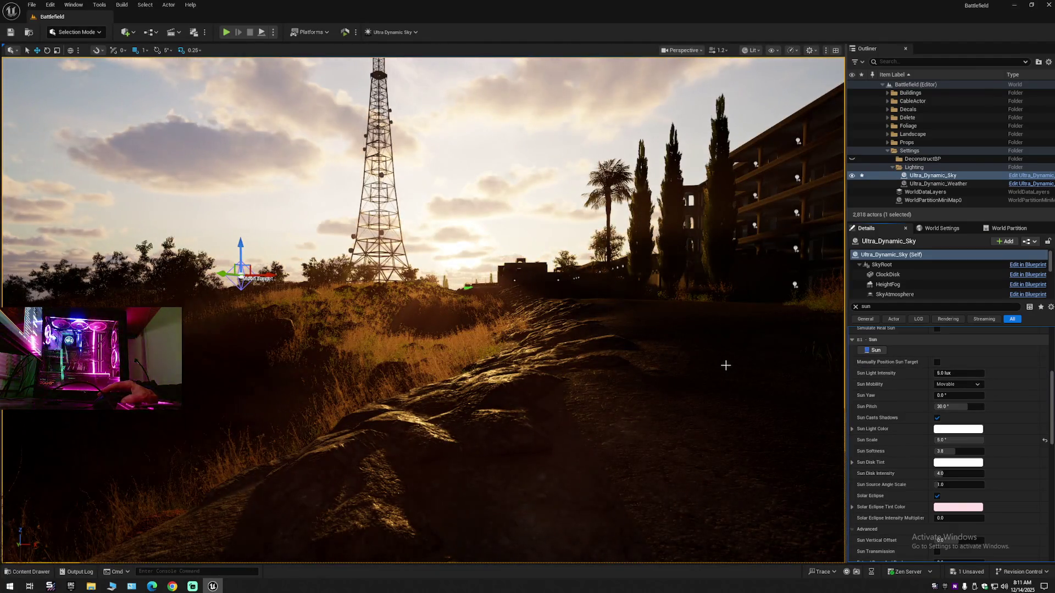
{"action": "mouse_move", "coordinate": [718, 364]}
{"action": "left_mouse_down"}
{"action": "mouse_move", "coordinate": [341, 560]}
{"action": "mouse_move", "coordinate": [417, 538]}
{"action": "left_mouse_up"}
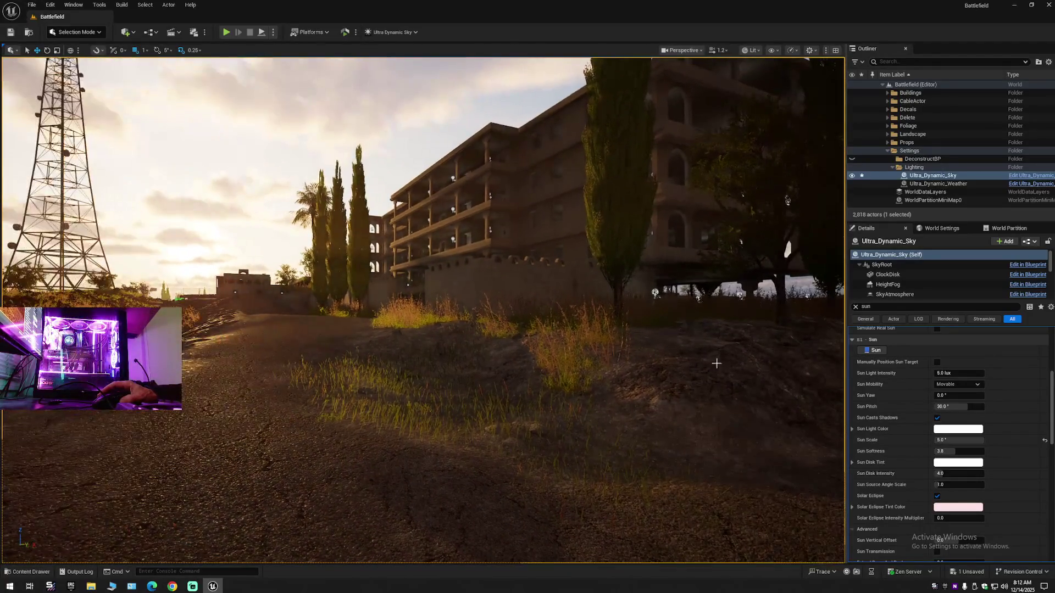
{"action": "left_click", "coordinate": [955, 373]}
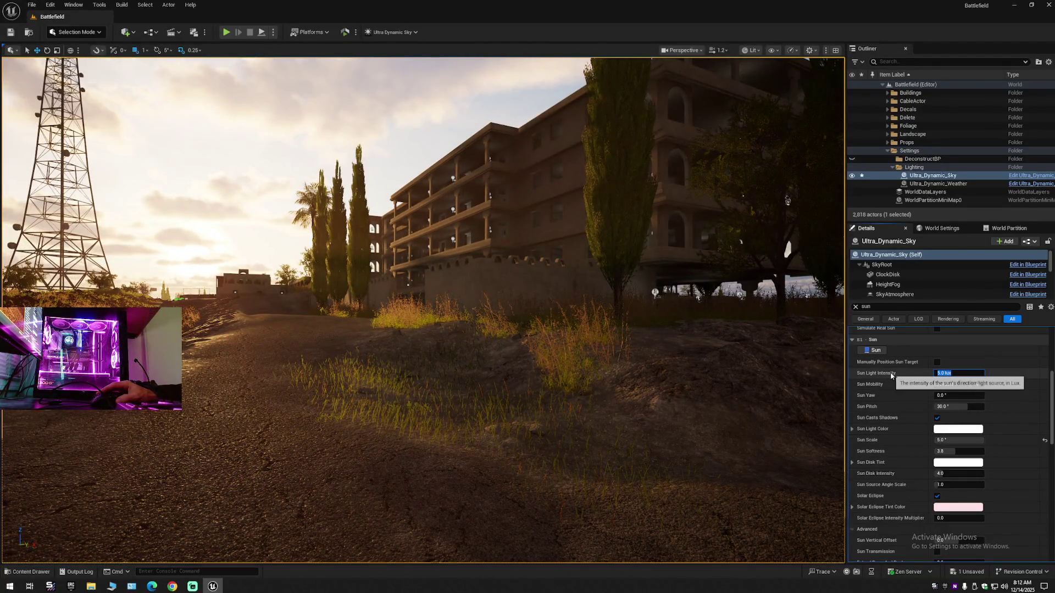
{"action": "type", "text": "5"}
{"action": "key", "text": "Return"}
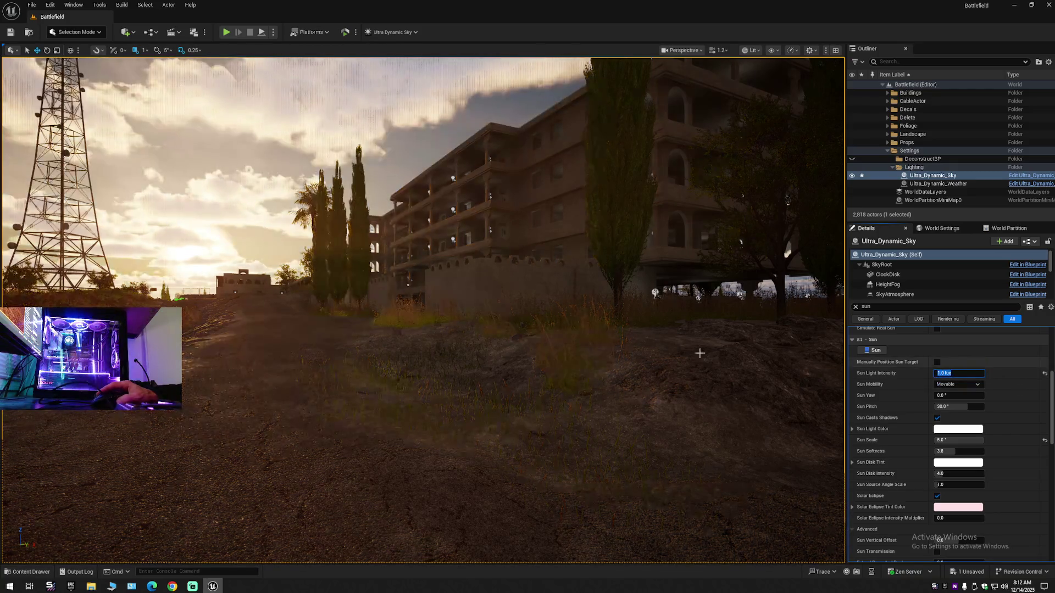
{"action": "mouse_move", "coordinate": [631, 353]}
{"action": "left_mouse_down"}
{"action": "mouse_move", "coordinate": [583, 352]}
{"action": "mouse_move", "coordinate": [736, 351]}
{"action": "mouse_move", "coordinate": [616, 327]}
{"action": "mouse_move", "coordinate": [501, 355]}
{"action": "left_mouse_up"}
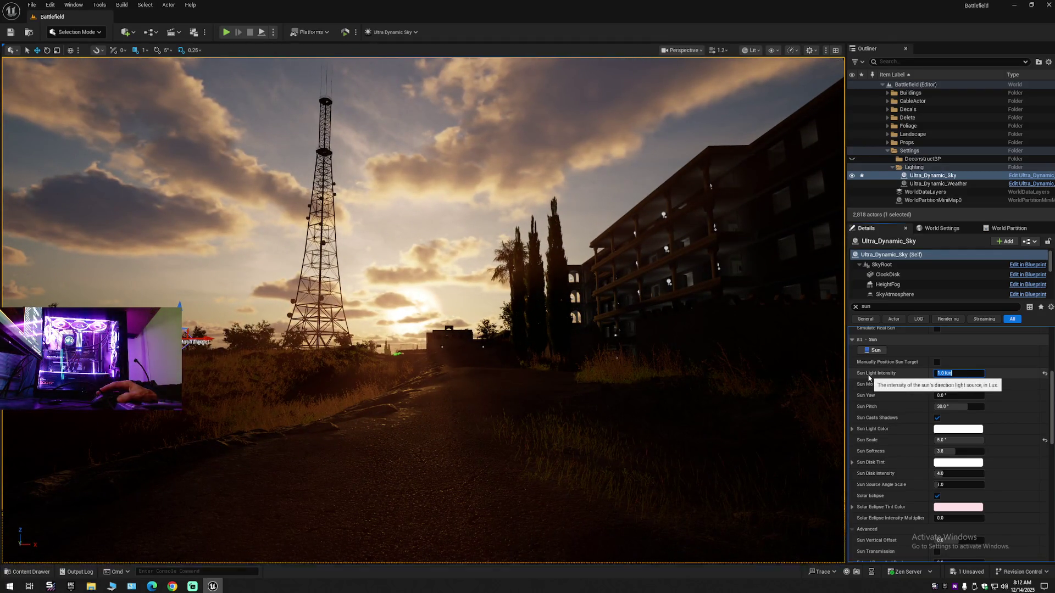
{"action": "type", "text": "2"}
{"action": "key", "text": "Return"}
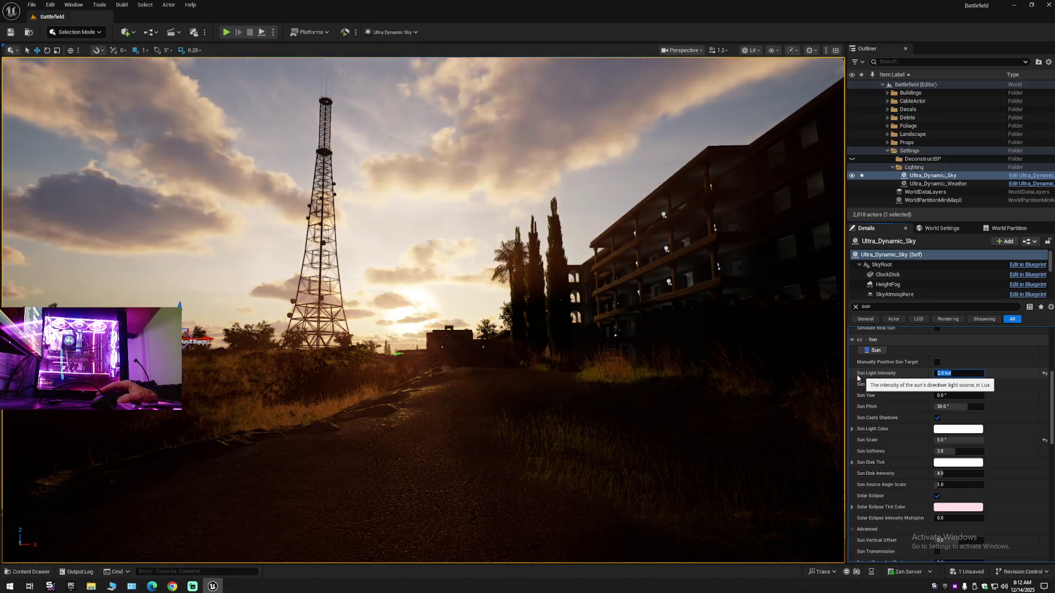
{"action": "mouse_move", "coordinate": [702, 384]}
{"action": "left_mouse_down"}
{"action": "mouse_move", "coordinate": [620, 327]}
{"action": "mouse_move", "coordinate": [613, 302]}
{"action": "left_mouse_up"}
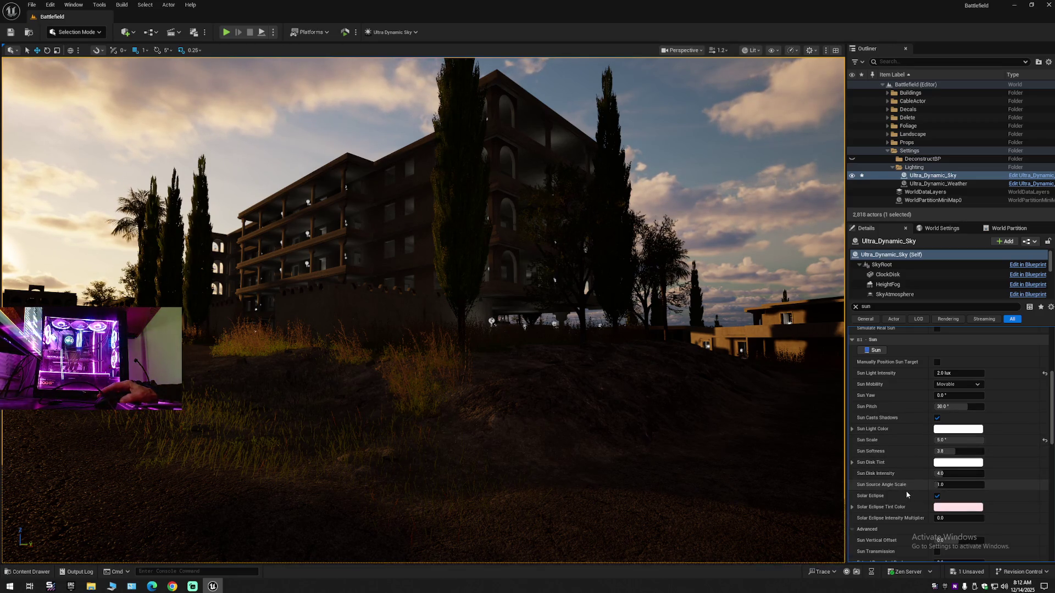
Reset Sky Atmosphere Fog Influence from 0.5 back to its 2.3 default
{"action": "scroll", "coordinate": [905, 491], "scroll_direction": "down", "scroll_amount": 10}
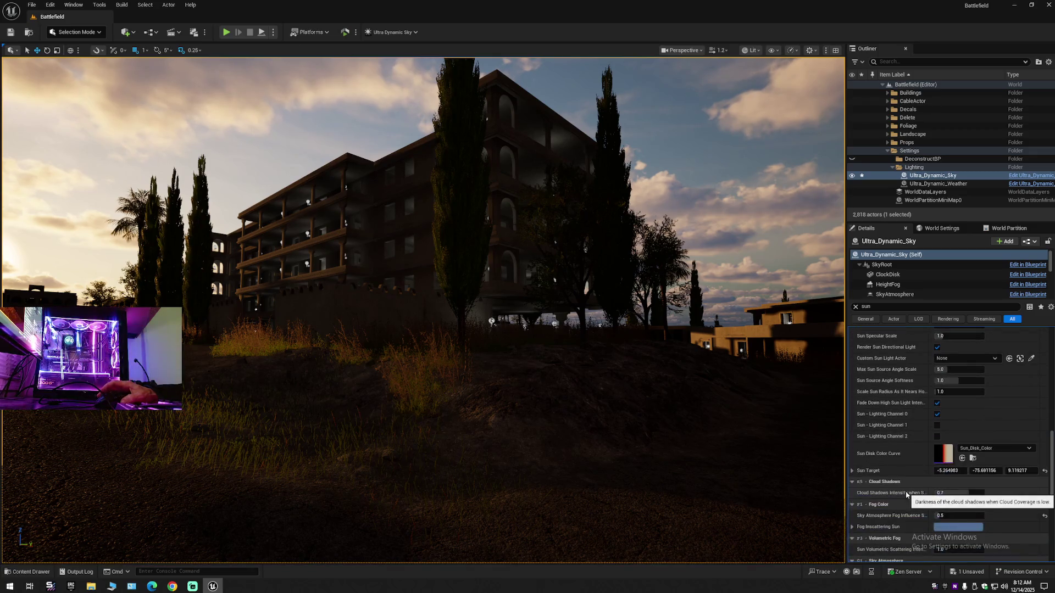
{"action": "scroll", "coordinate": [905, 487], "scroll_direction": "down", "scroll_amount": 3}
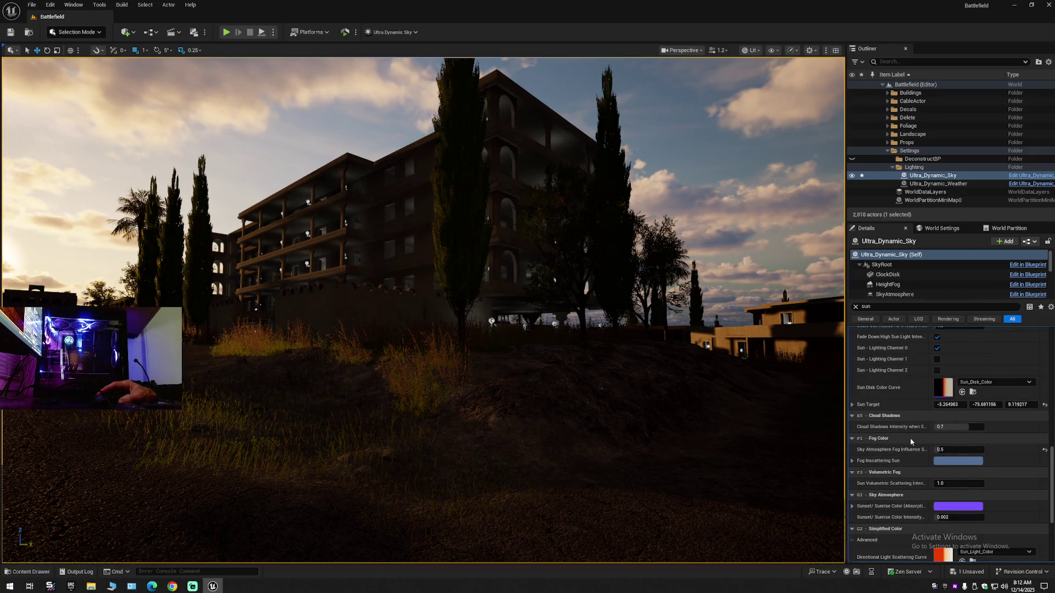
{"action": "left_click", "coordinate": [1045, 449]}
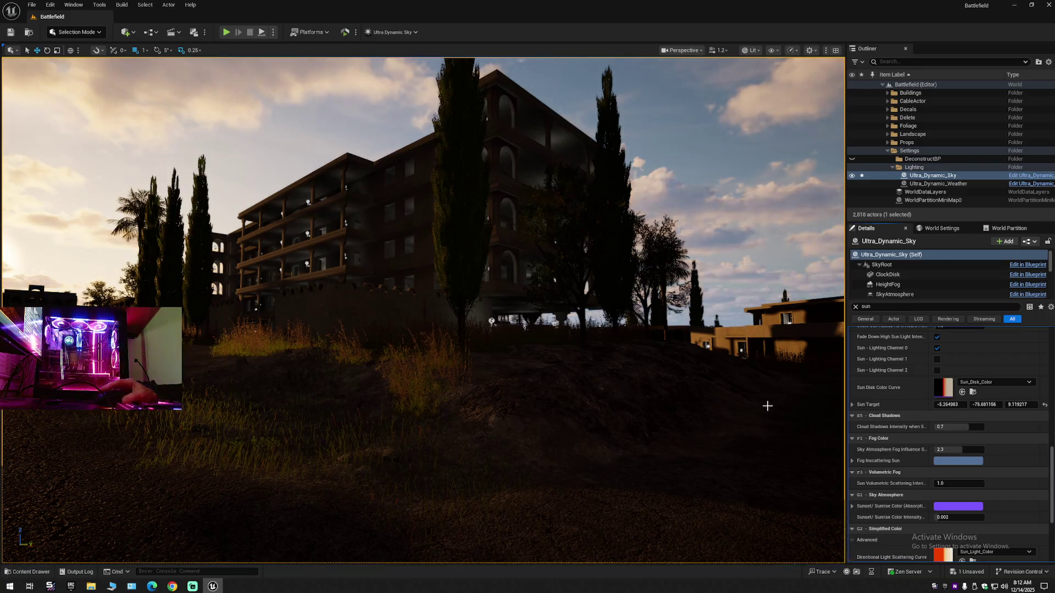
{"action": "mouse_move", "coordinate": [688, 379]}
{"action": "left_mouse_down"}
{"action": "mouse_move", "coordinate": [516, 381]}
{"action": "mouse_move", "coordinate": [693, 381]}
{"action": "left_mouse_up"}
Fly the camera over the rooftops and down to street level, facing the sun between buildings and palms
{"action": "key", "text": "w"}
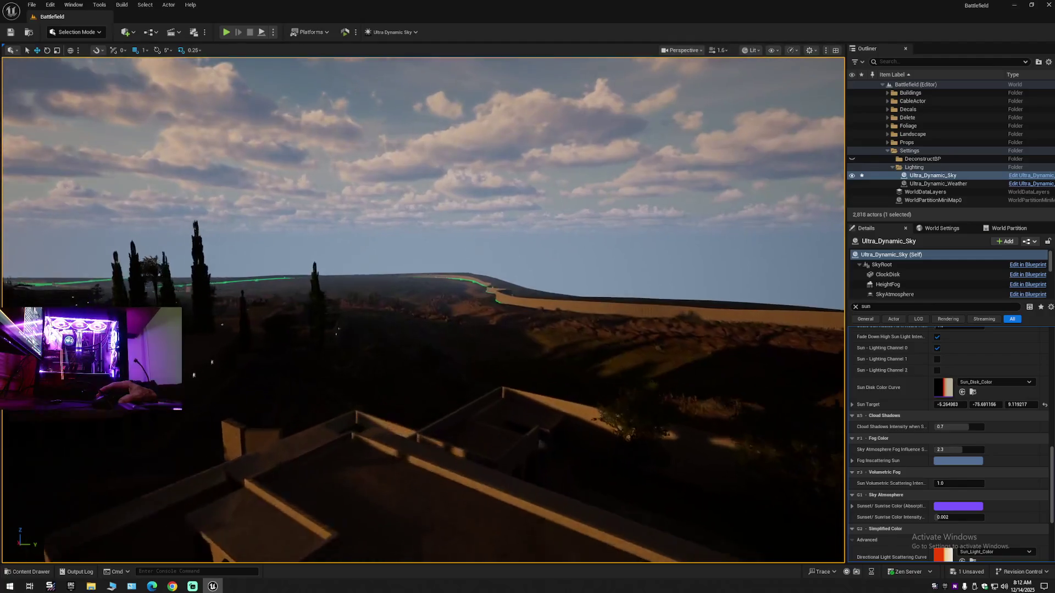
{"action": "key", "text": "w"}
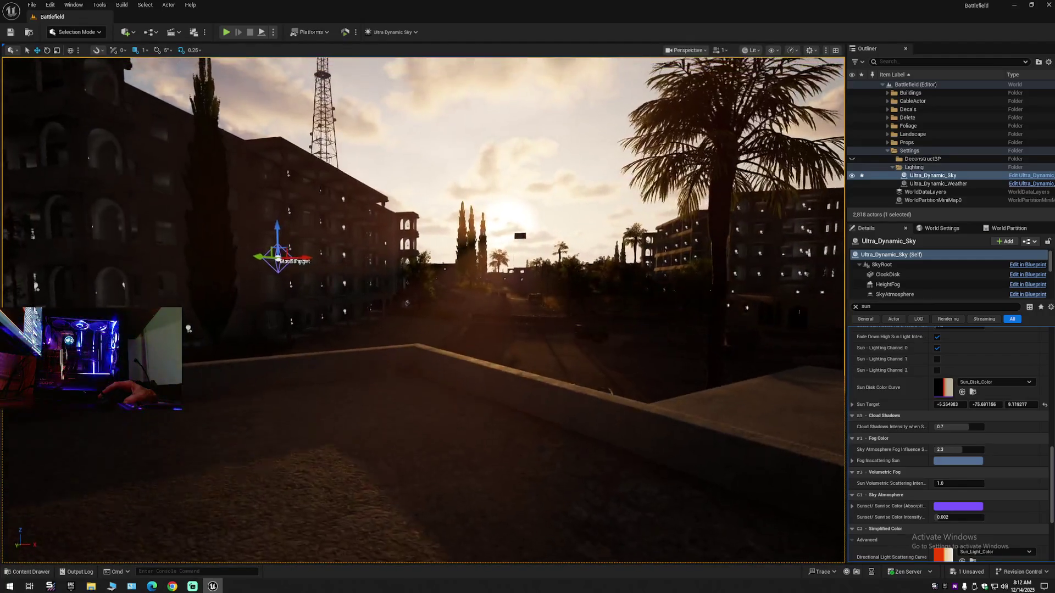
{"action": "key", "text": "w"}
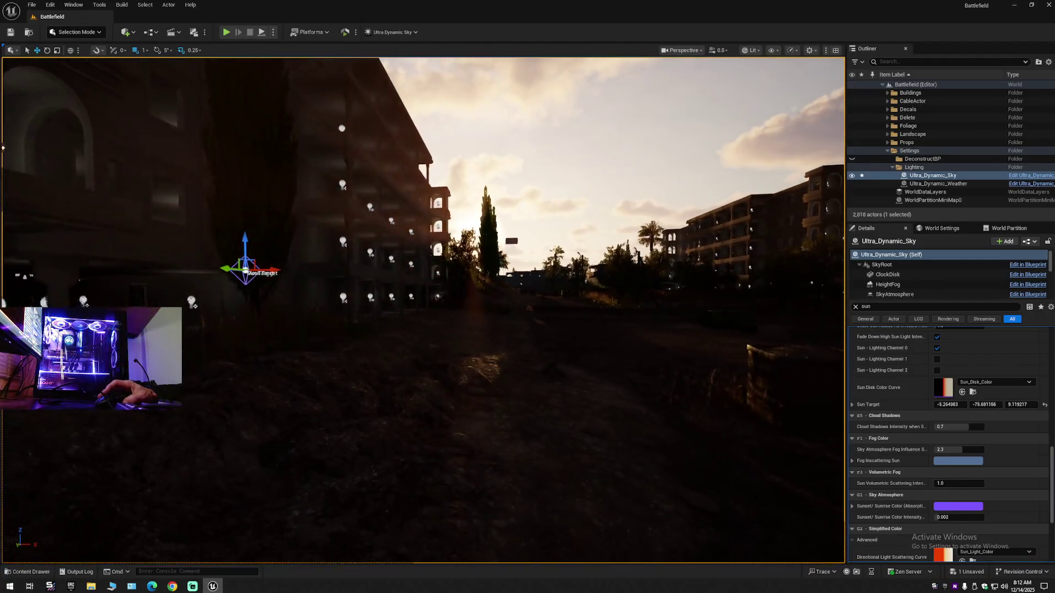
{"action": "scroll", "coordinate": [423, 310], "scroll_direction": "down", "scroll_amount": 1}
{"action": "key", "text": "w"}
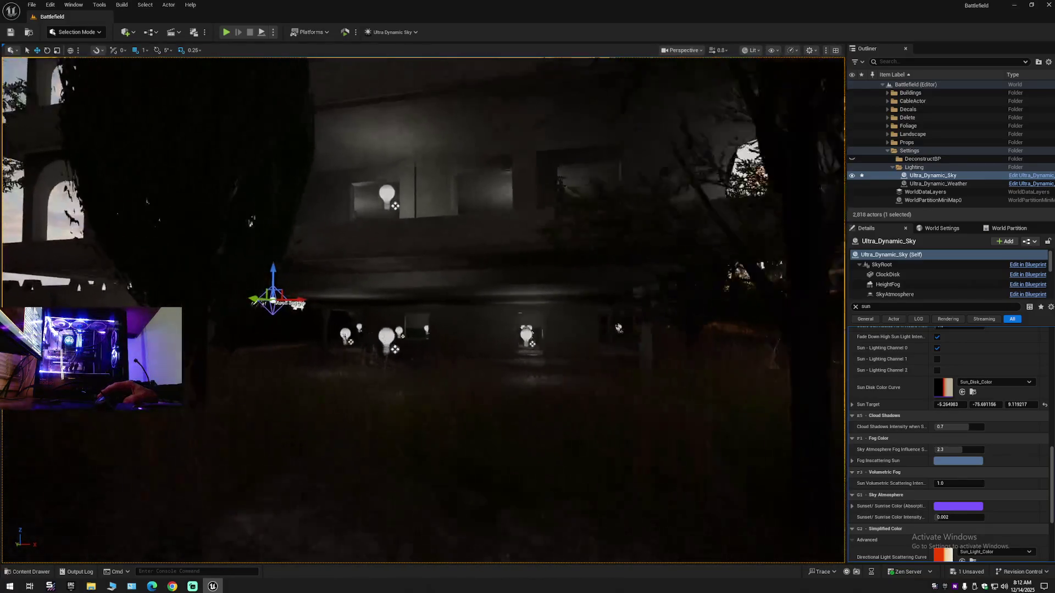
{"action": "scroll", "coordinate": [423, 311], "scroll_direction": "down", "scroll_amount": 1}
{"action": "key", "text": "w"}
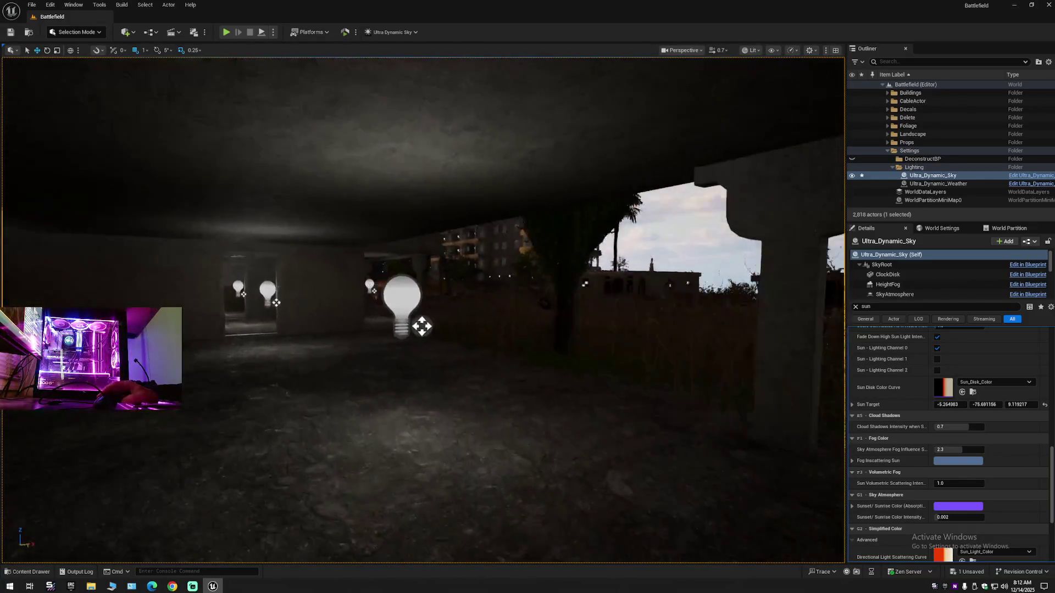
{"action": "scroll", "coordinate": [423, 311], "scroll_direction": "up", "scroll_amount": 1}
{"action": "key", "text": "w"}
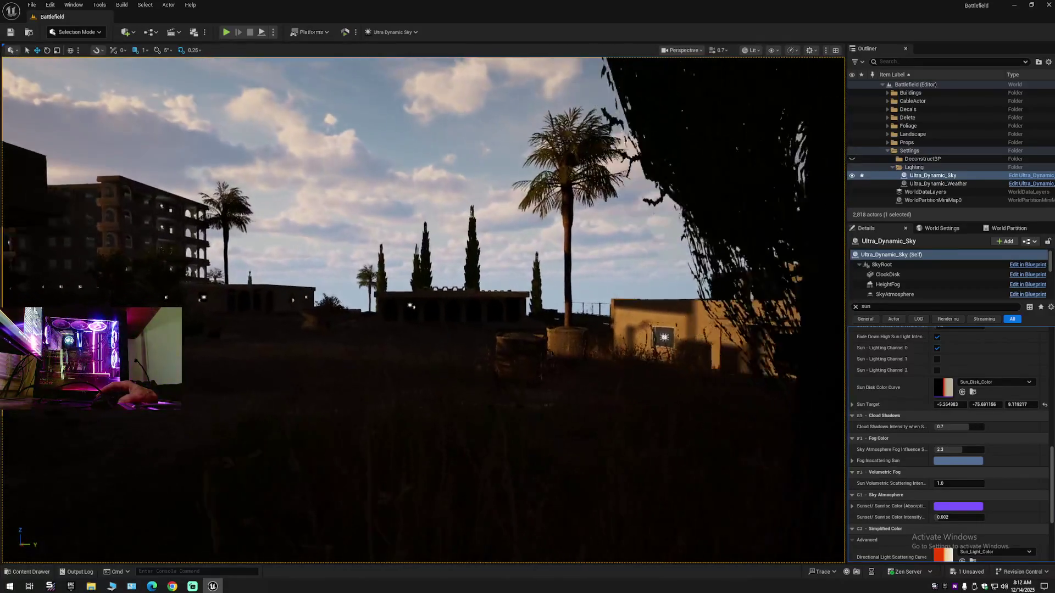
{"action": "key", "text": "w"}
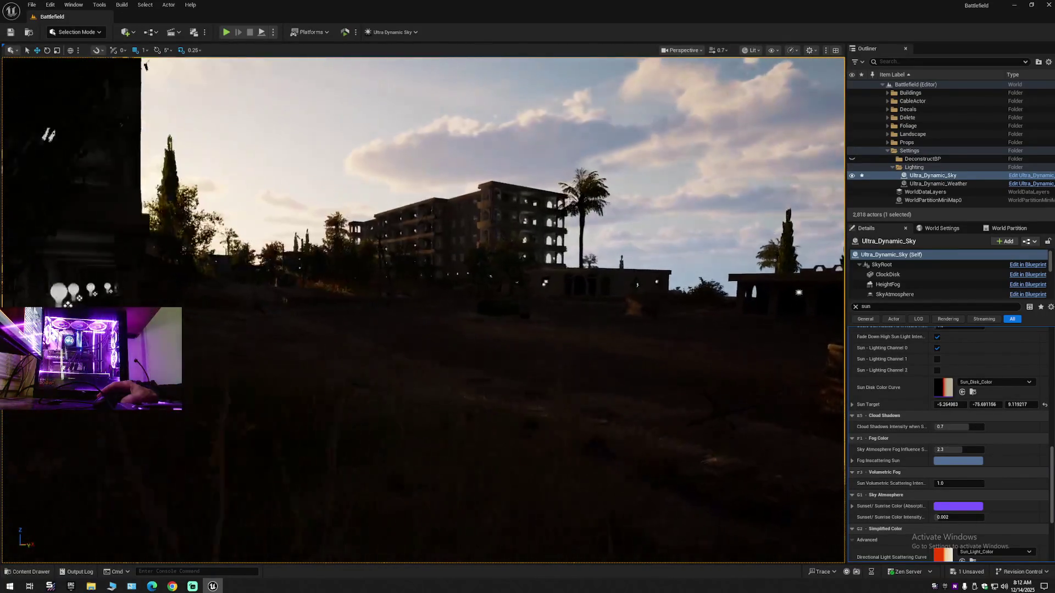
{"action": "key", "text": "w"}
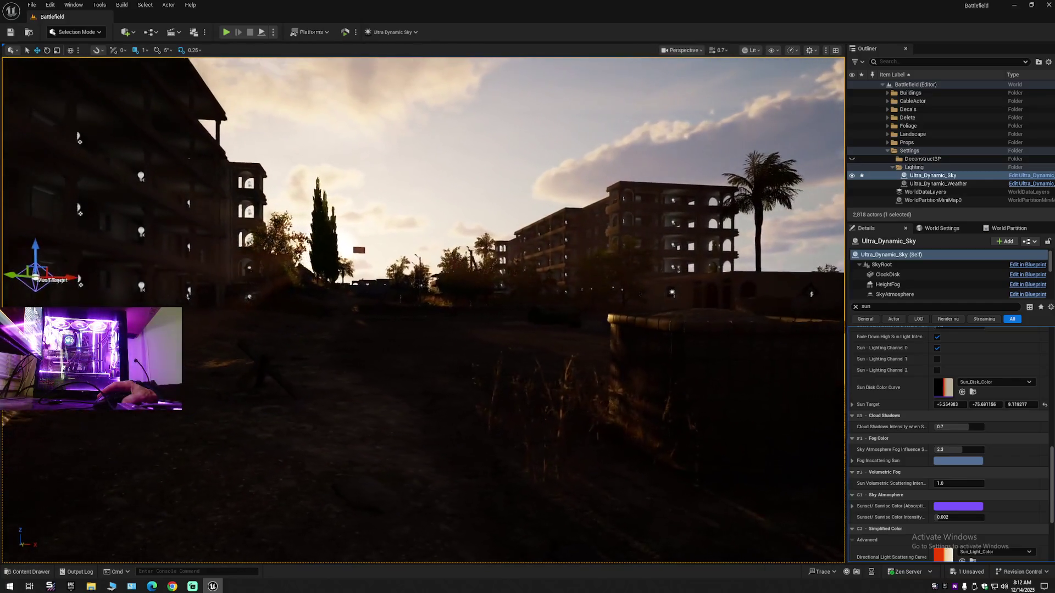
{"action": "key", "text": "w"}
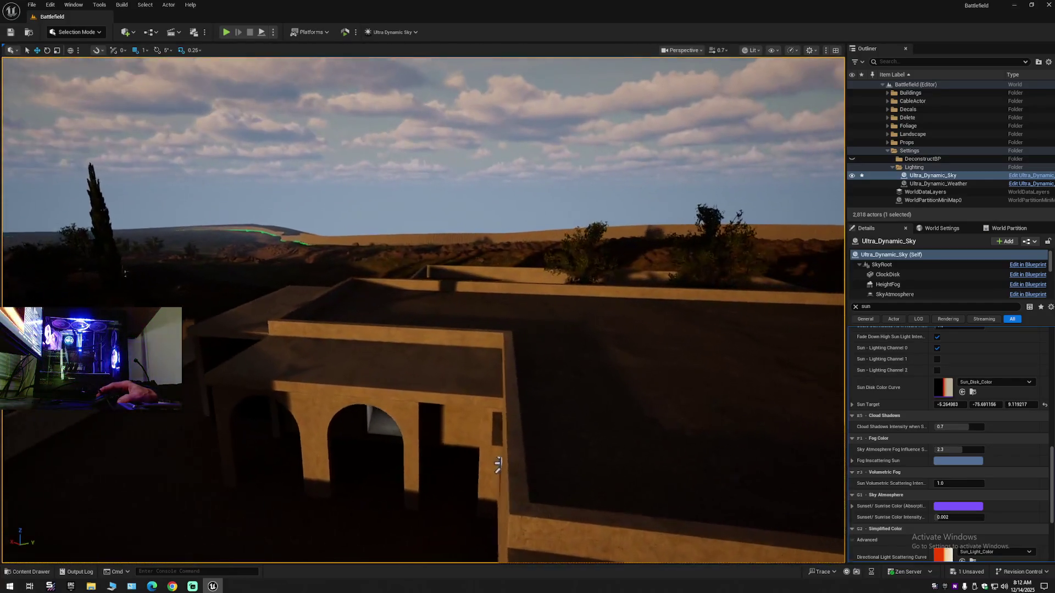
{"action": "scroll", "coordinate": [550, 412], "scroll_direction": "down", "scroll_amount": 1}
{"action": "key", "text": "w"}
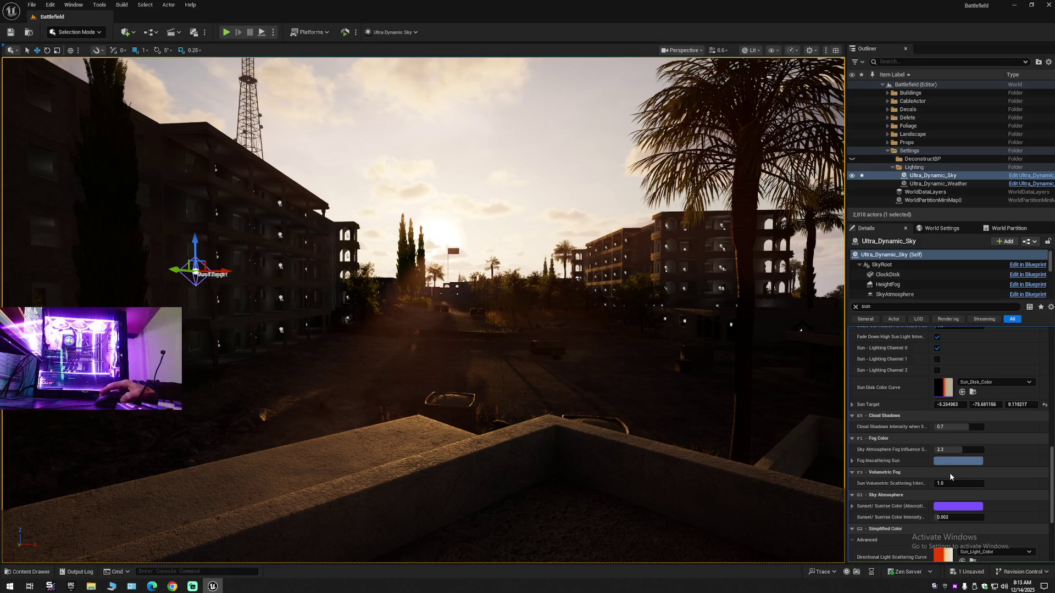
{"action": "scroll", "coordinate": [910, 500], "scroll_direction": "down", "scroll_amount": 6}
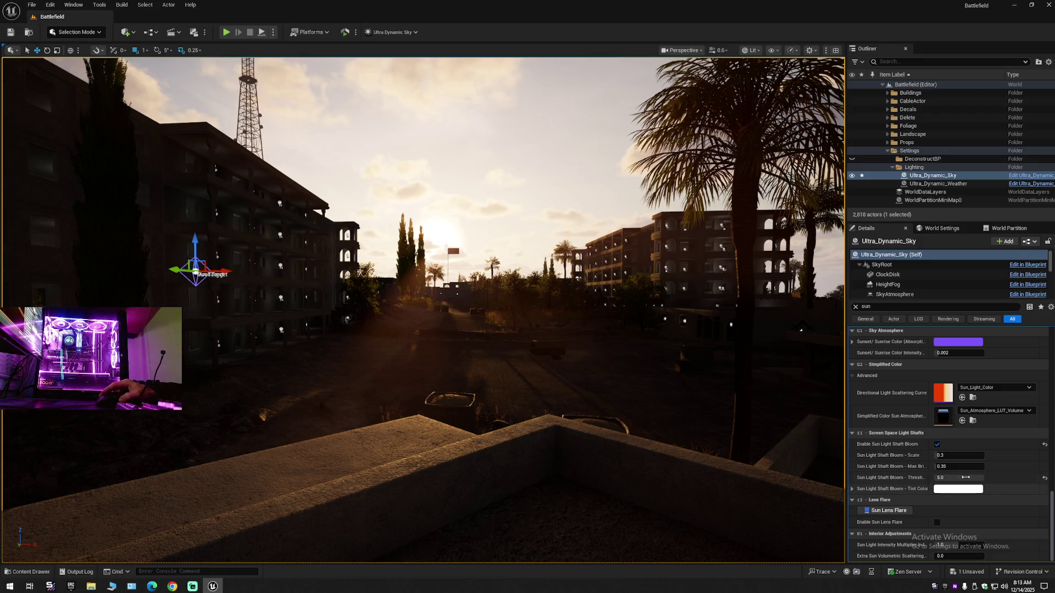
{"action": "left_click", "coordinate": [1046, 482]}
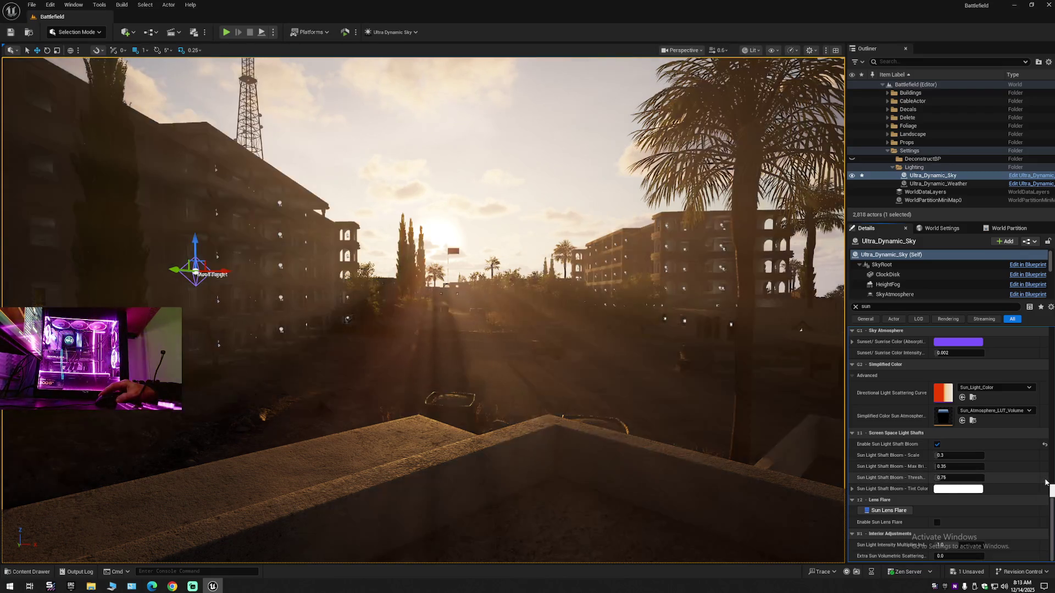
{"action": "left_click_drag", "start_coordinate": [941, 478], "coordinate": [943, 455]}
{"action": "left_click", "coordinate": [1046, 480]}
{"action": "left_click", "coordinate": [1045, 467]}
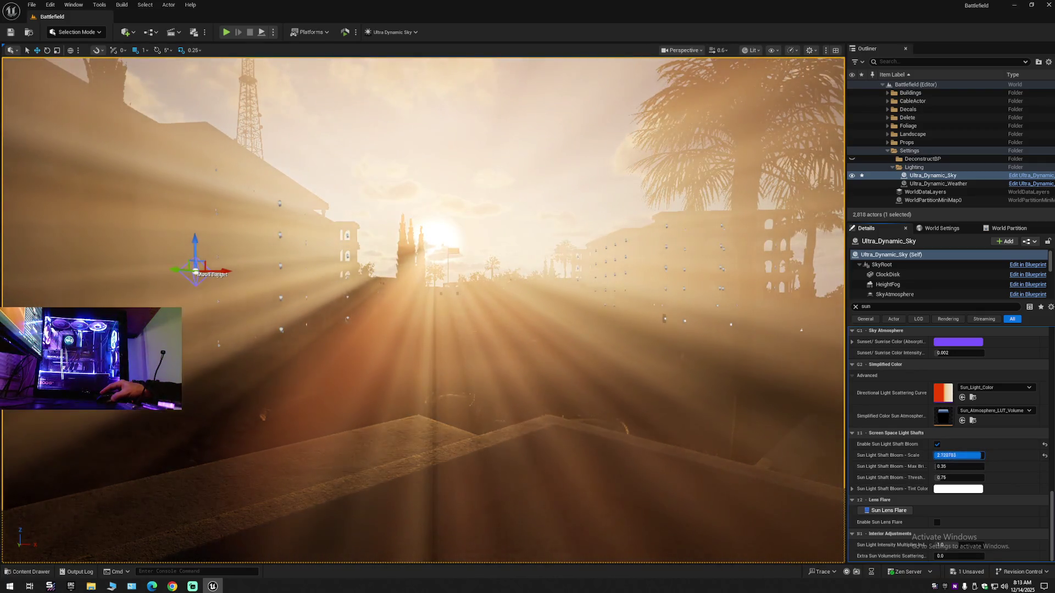
{"action": "left_click", "coordinate": [1045, 455]}
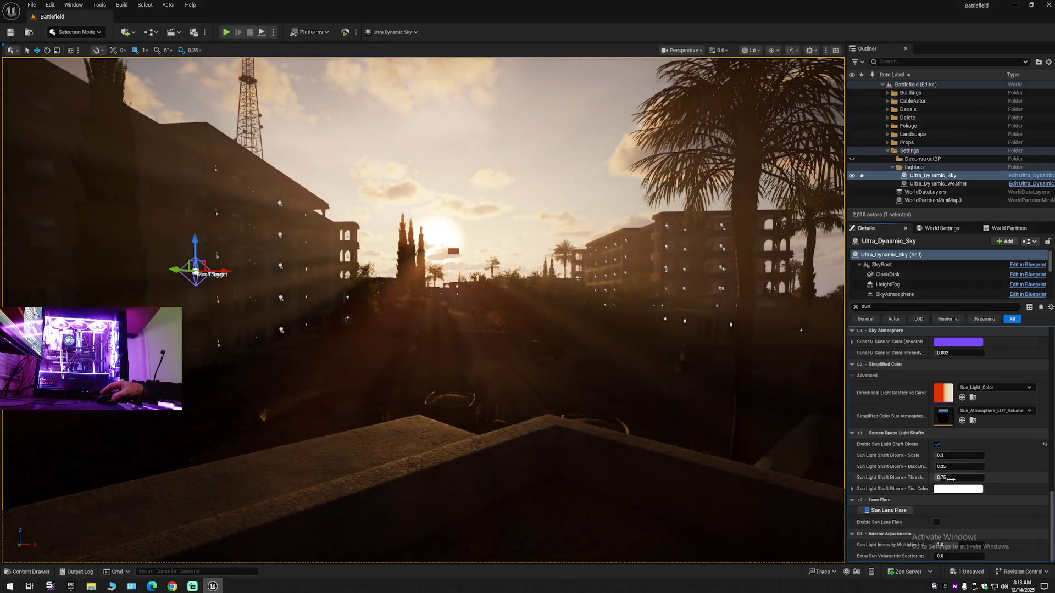
{"action": "left_click_drag", "start_coordinate": [943, 455], "coordinate": [936, 455]}
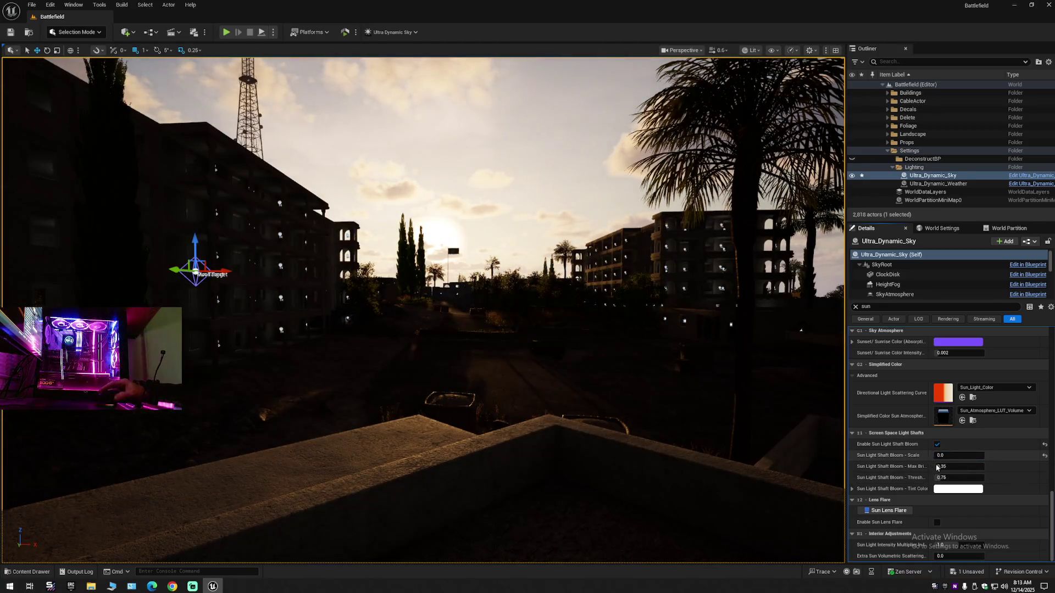
{"action": "left_click", "coordinate": [1045, 455]}
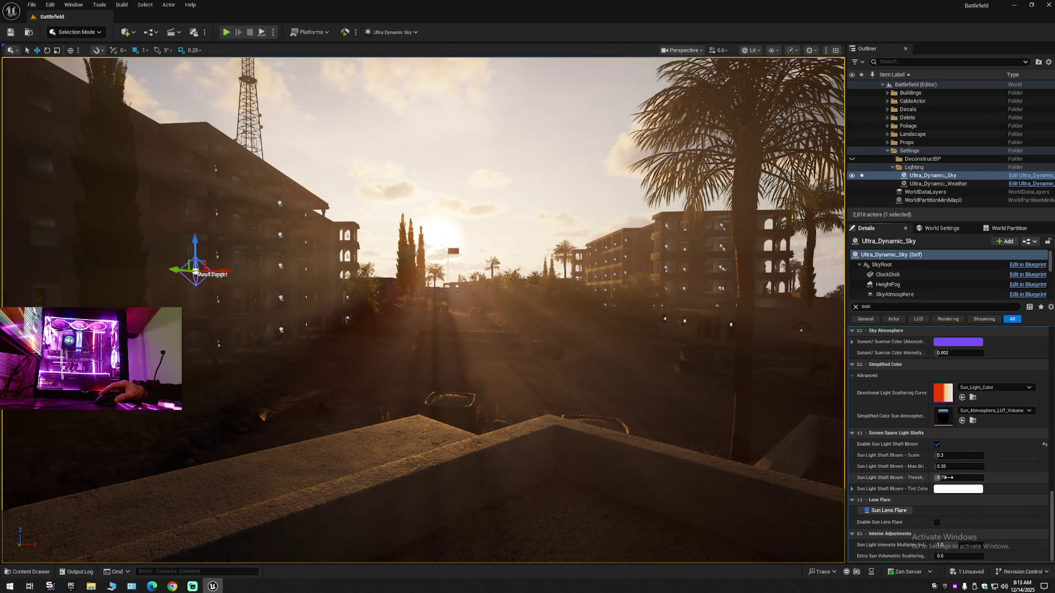
{"action": "left_click_drag", "start_coordinate": [949, 477], "coordinate": [953, 477]}
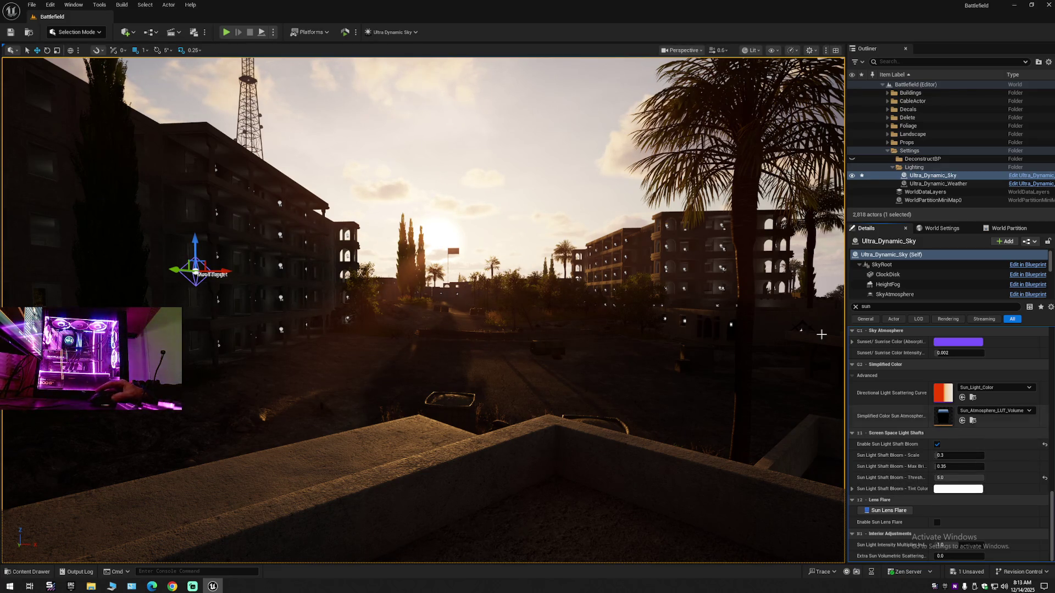
Collapse the Outliner to its top-level folders and save the level's unsaved changes
{"action": "left_click", "coordinate": [1049, 61]}
{"action": "left_click", "coordinate": [991, 103]}
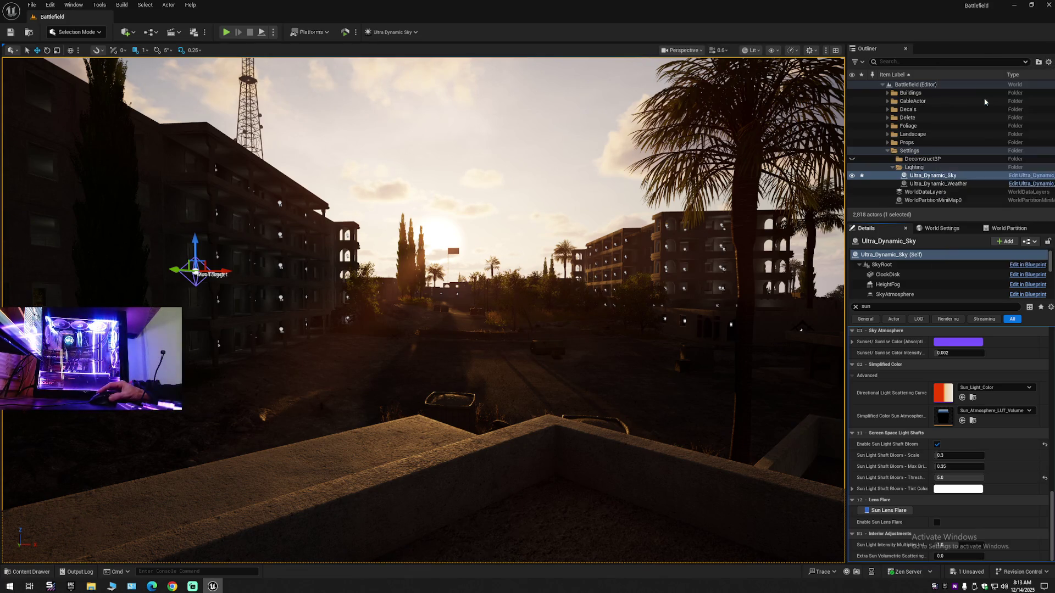
{"action": "left_click", "coordinate": [893, 99]}
{"action": "double_click", "coordinate": [892, 86]}
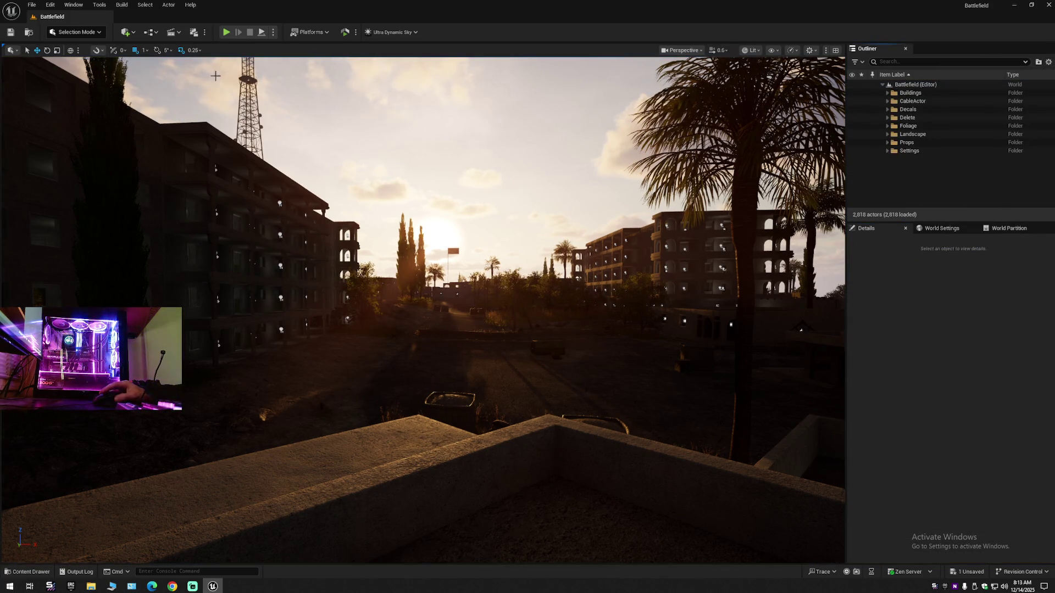
{"action": "left_click", "coordinate": [9, 34]}
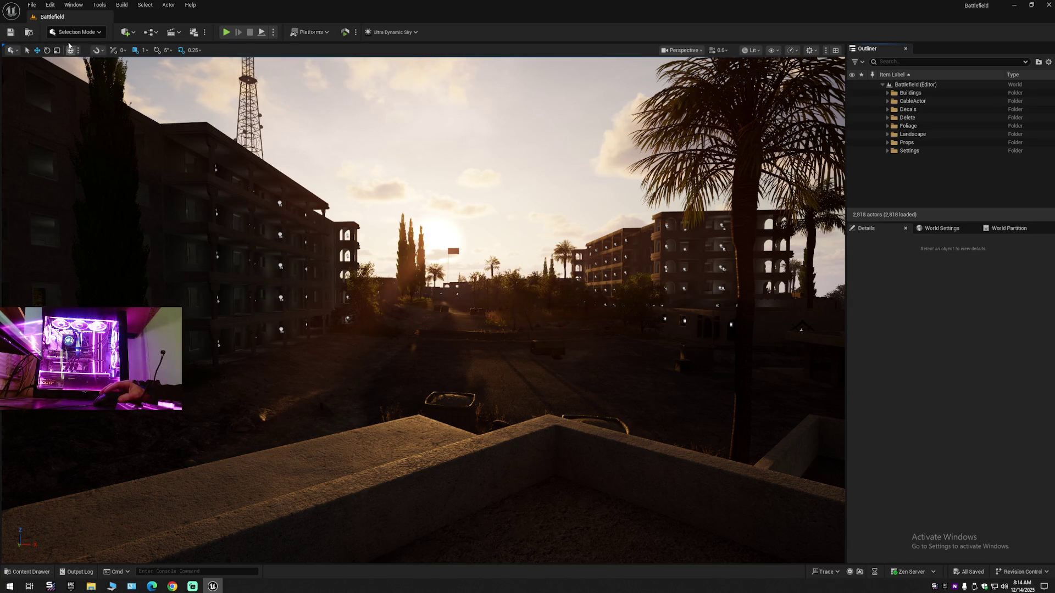
{"action": "left_click_drag", "start_coordinate": [418, 275], "coordinate": [352, 275]}
{"action": "left_click_drag", "start_coordinate": [452, 233], "coordinate": [516, 269]}
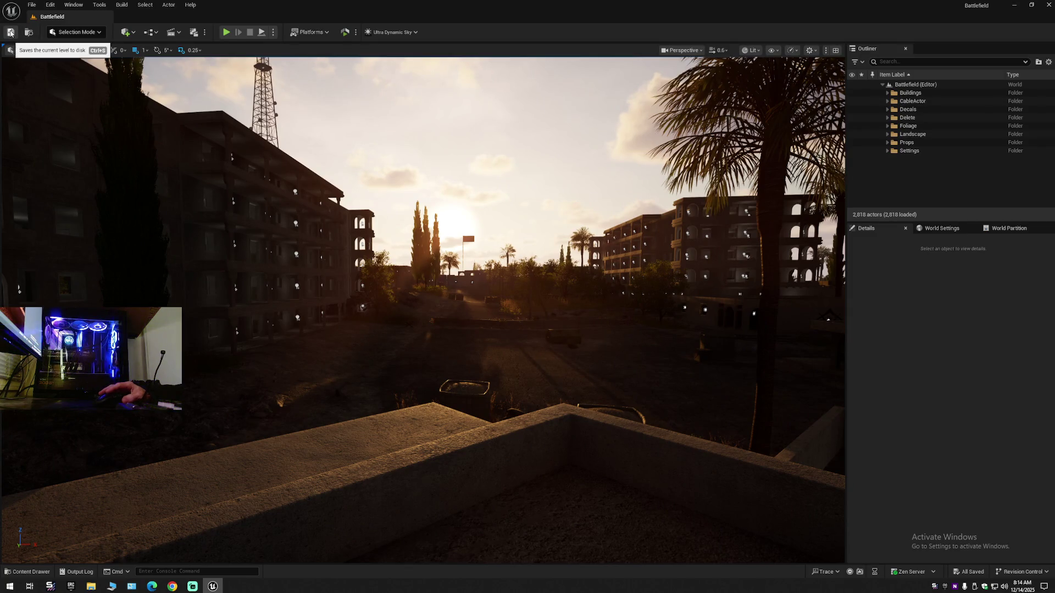
Run Save Current Level and Save All, then open Save Current Level As and pick the Battlefield map
{"action": "left_click", "coordinate": [31, 5]}
{"action": "left_click", "coordinate": [60, 105]}
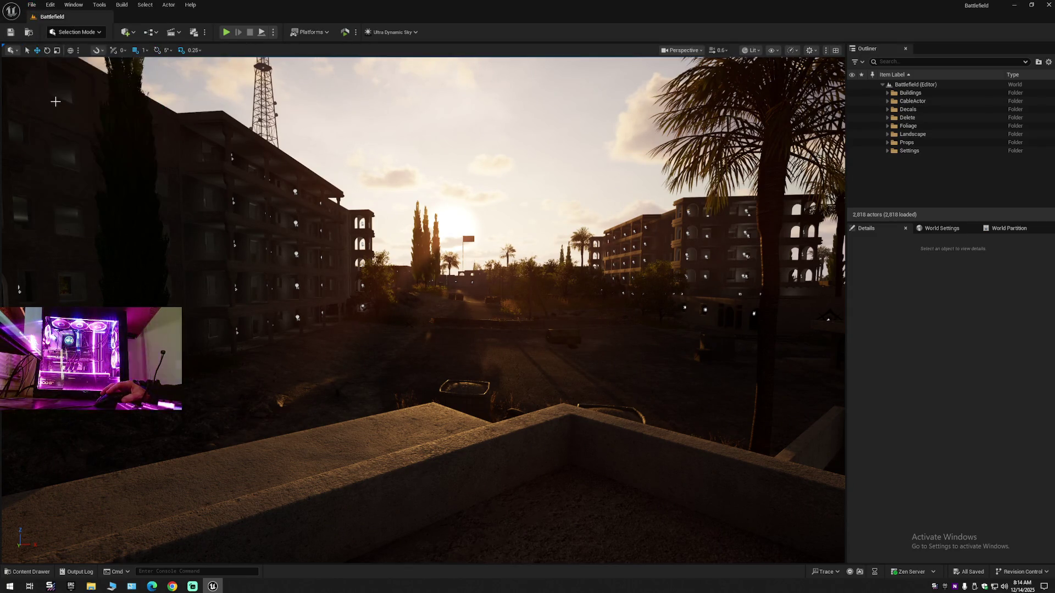
{"action": "left_click", "coordinate": [32, 5]}
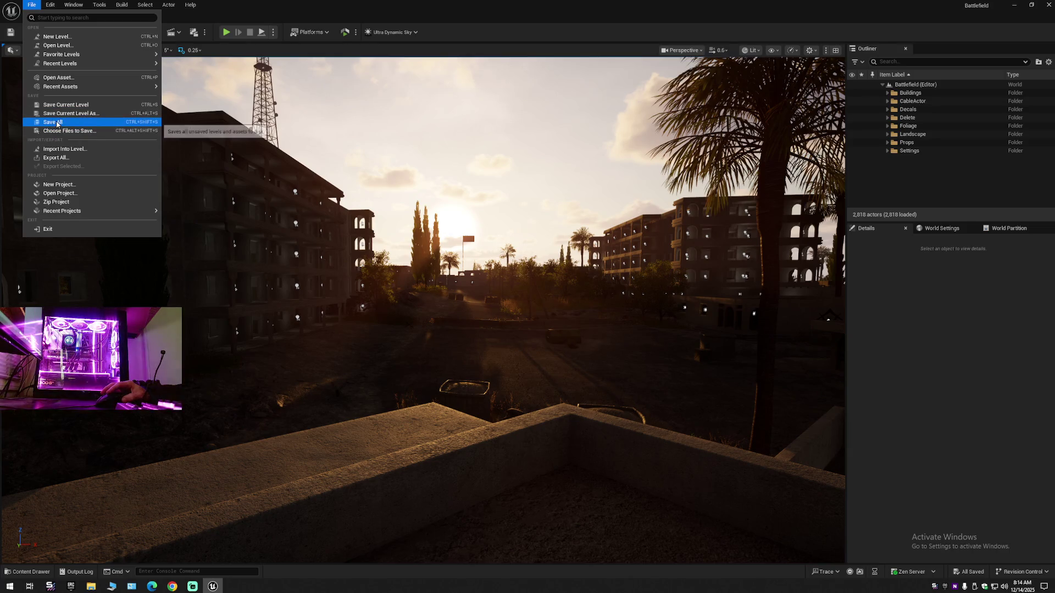
{"action": "left_click", "coordinate": [52, 122]}
{"action": "left_click", "coordinate": [34, 7]}
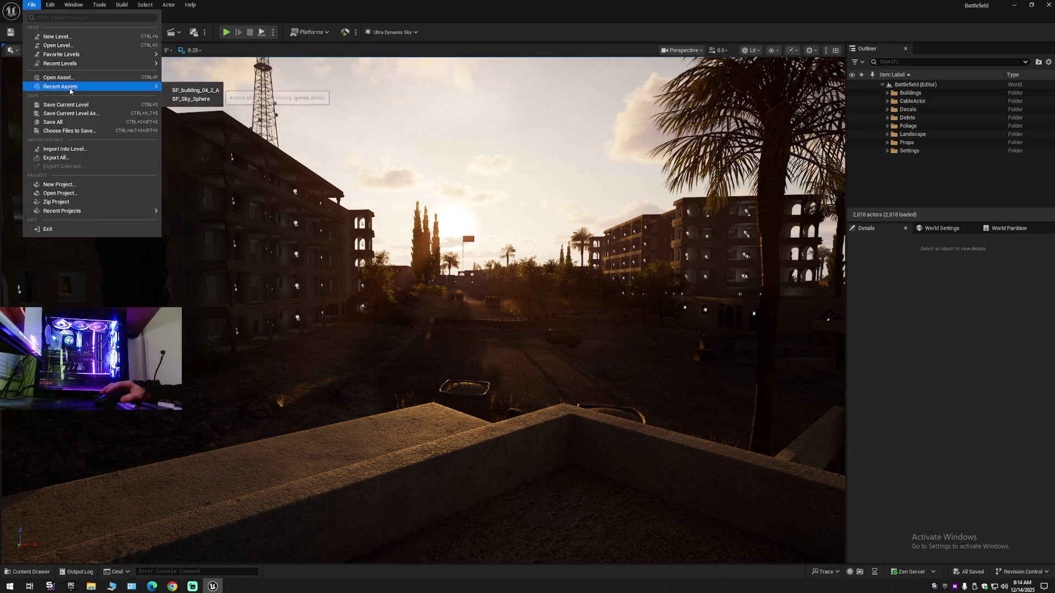
{"action": "left_click", "coordinate": [66, 113]}
{"action": "double_click", "coordinate": [489, 217]}
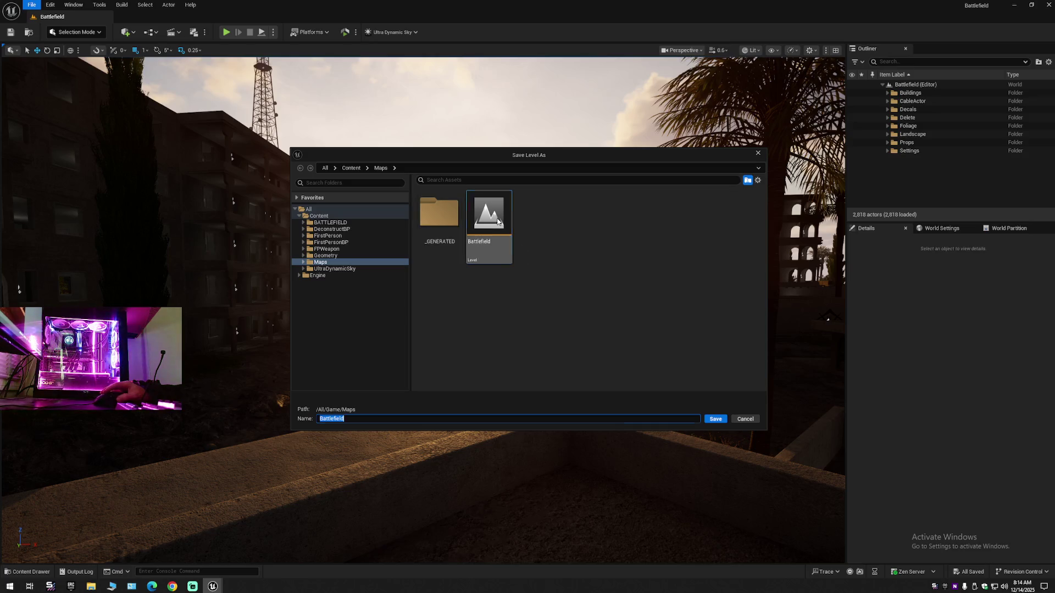
Confirm overwriting the existing Battlefield level, then return to Selection Mode in the viewport
{"action": "left_click", "coordinate": [550, 308]}
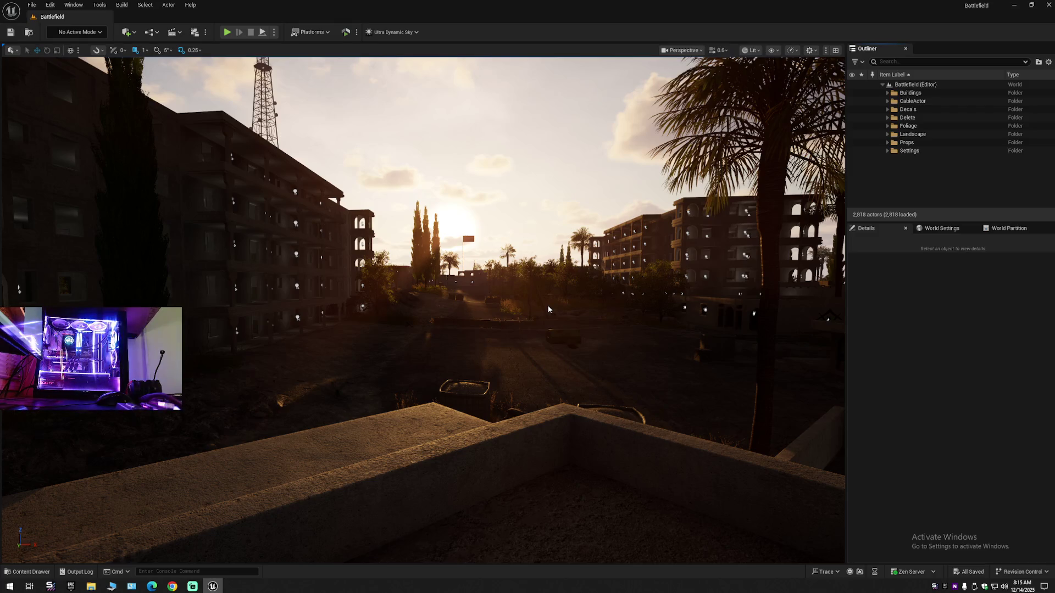
{"action": "left_click", "coordinate": [549, 310]}
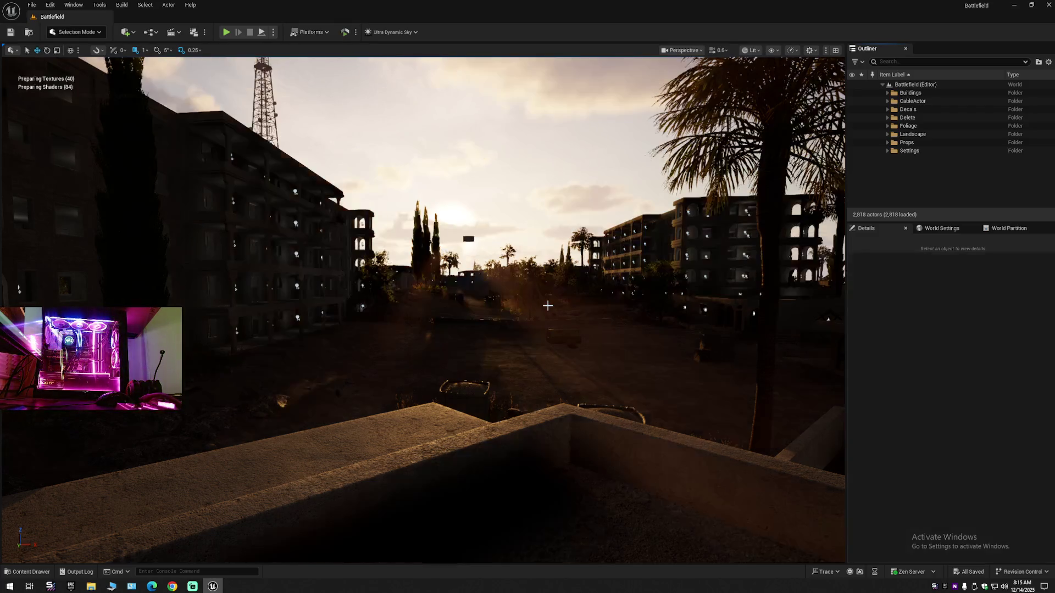
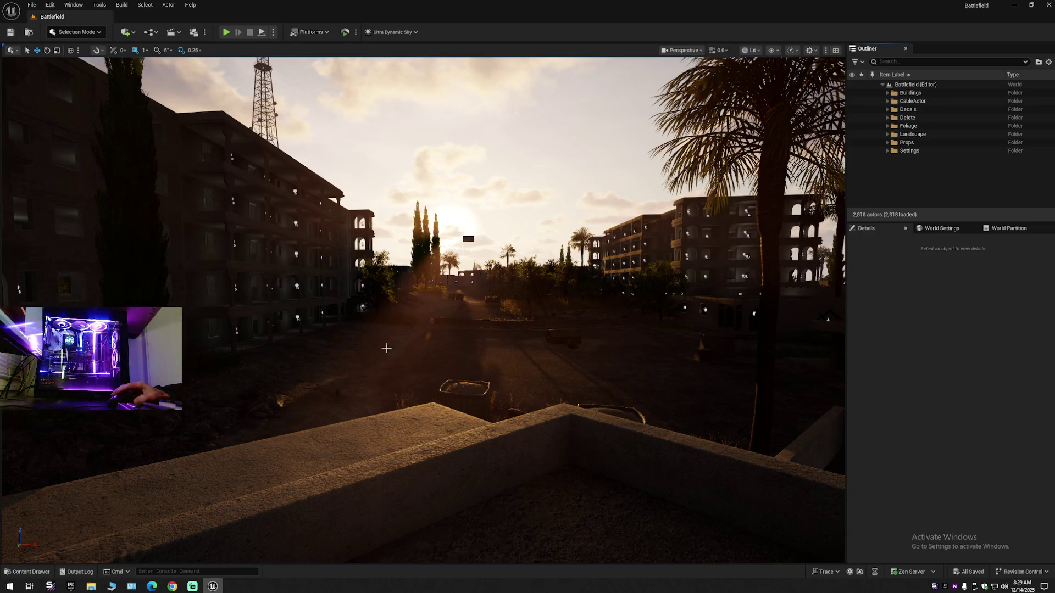
Turn the view down the sunlit street toward the sunset, then switch Streamlabs to the Be Right Back scene
{"action": "scroll", "coordinate": [552, 385], "scroll_direction": "up", "scroll_amount": 2}
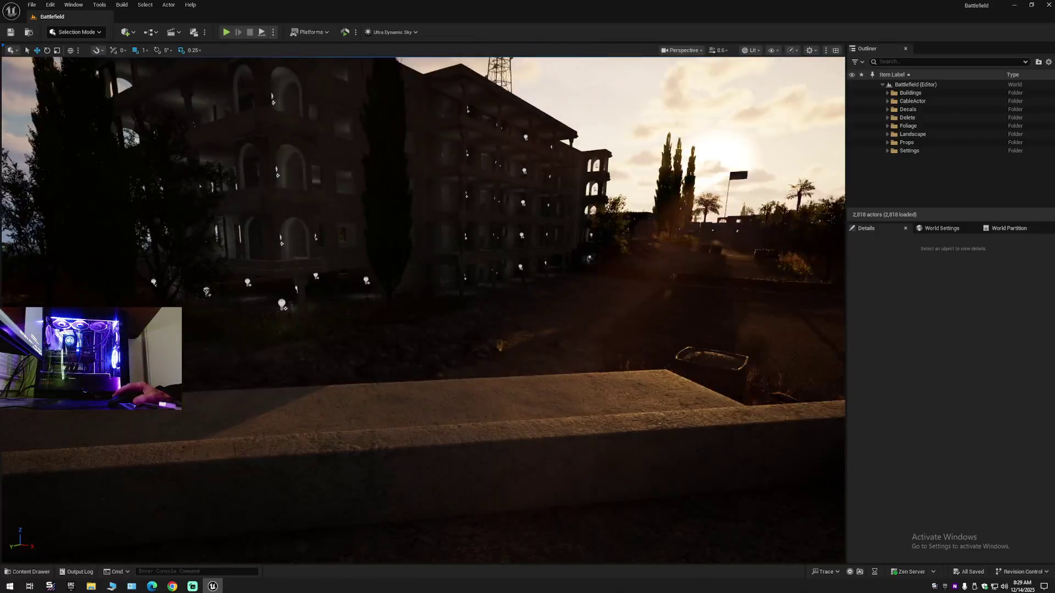
{"action": "left_click_drag", "start_coordinate": [545, 383], "coordinate": [545, 383]}
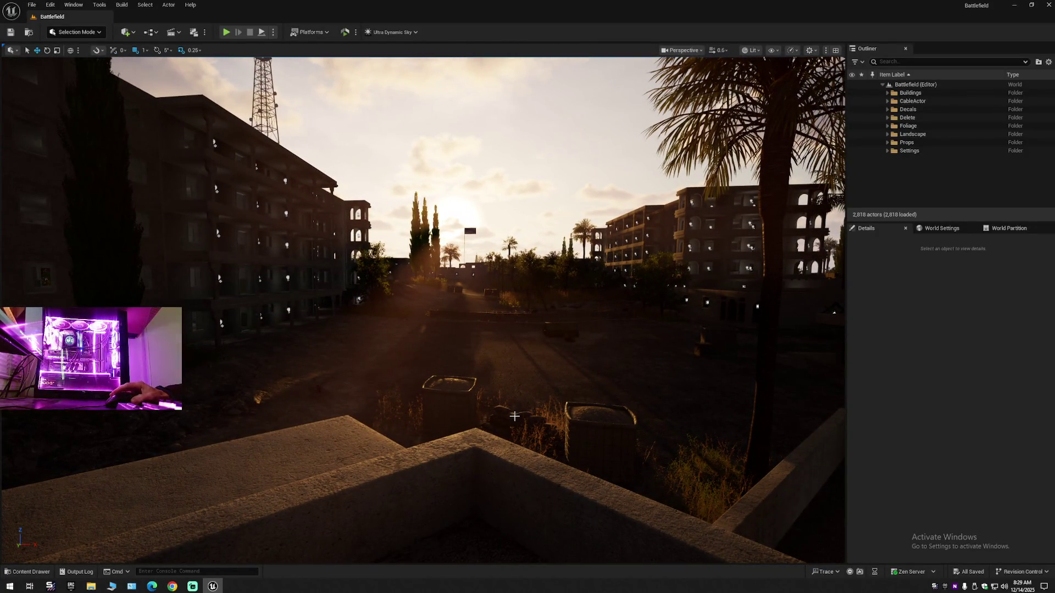
{"action": "left_click", "coordinate": [192, 586]}
{"action": "left_click", "coordinate": [307, 410]}
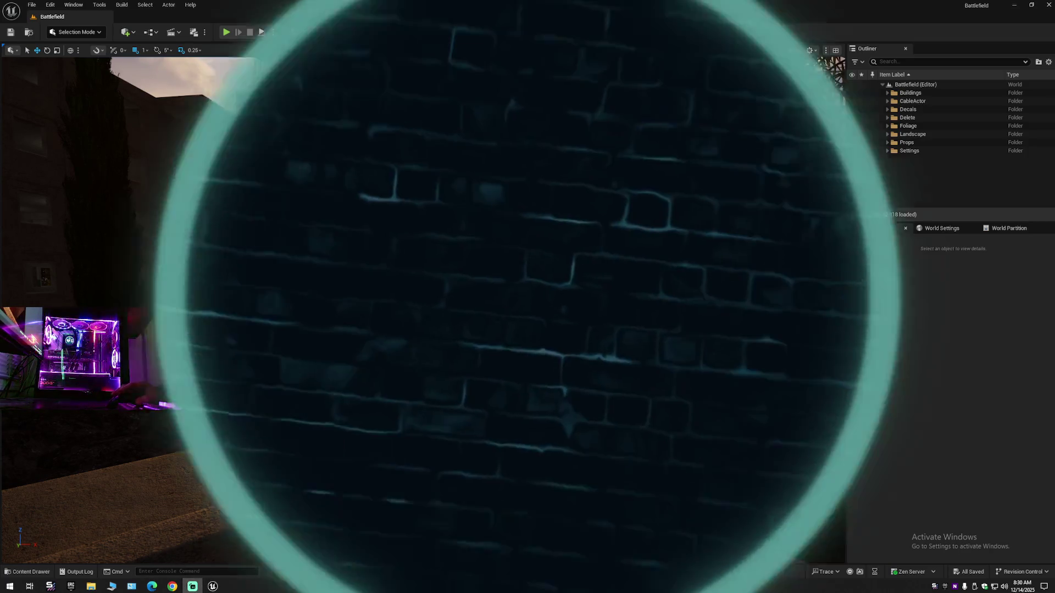